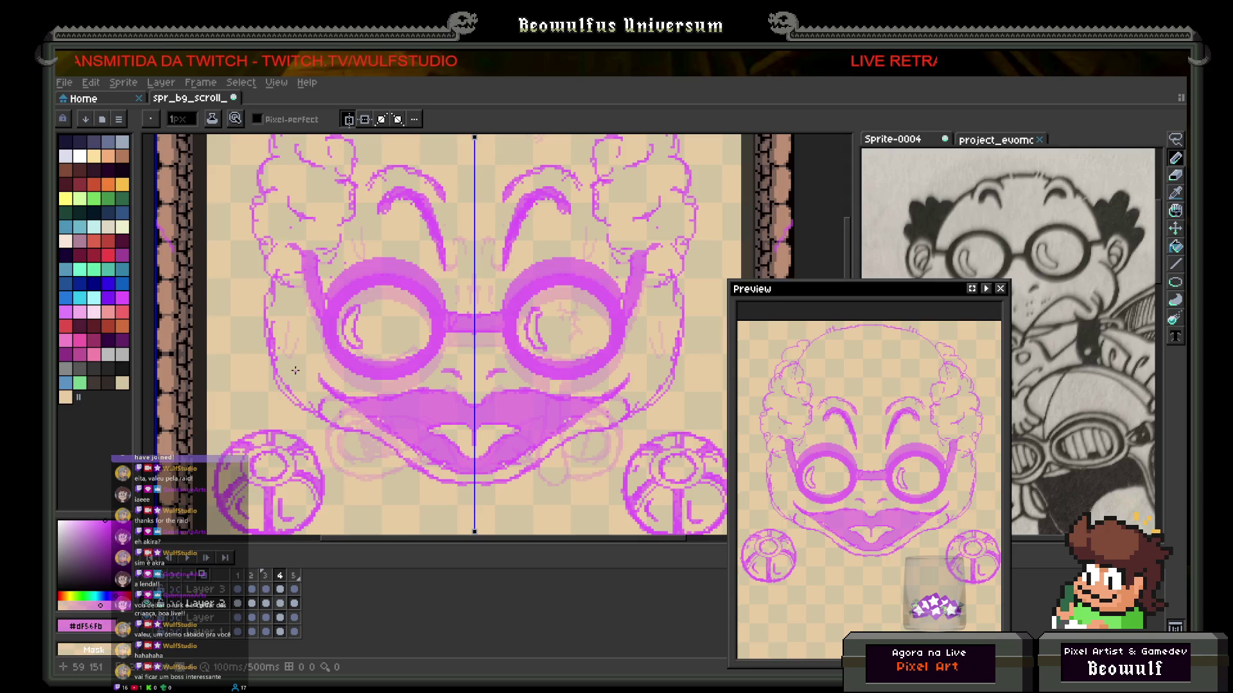
Step: Sketch mirrored strokes on the face, along the lip line and the left goggle rim
drag(302, 363, 328, 360)
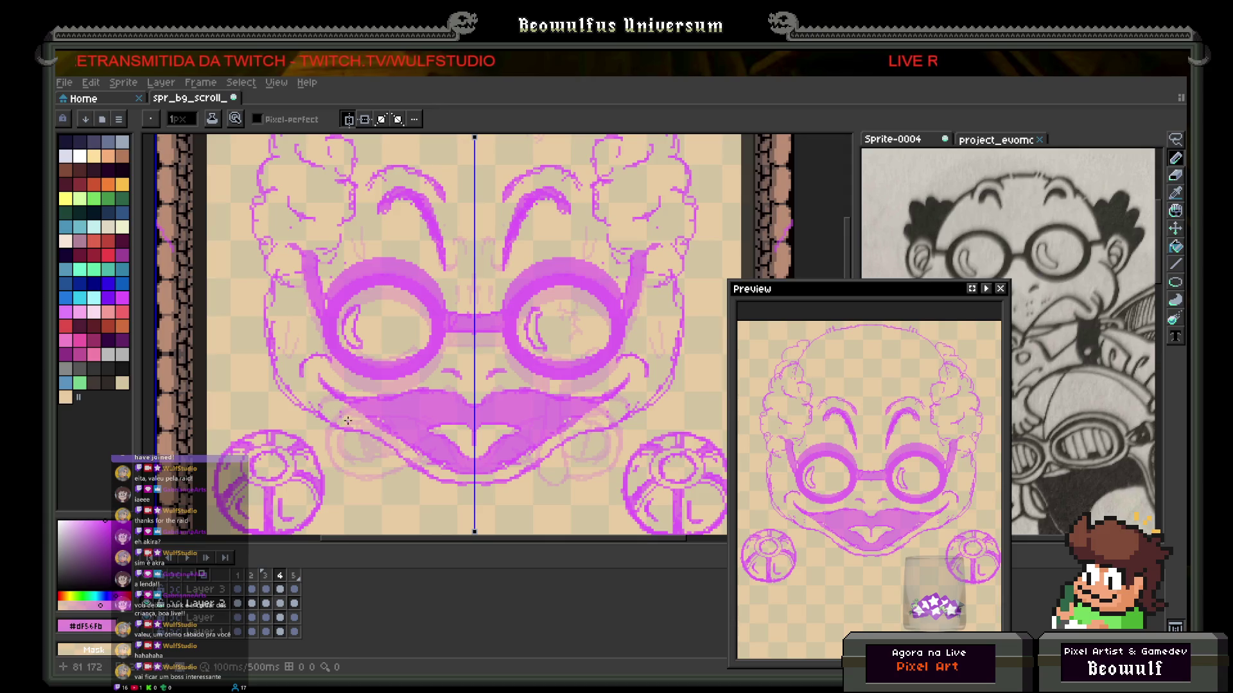
drag(321, 404, 343, 399)
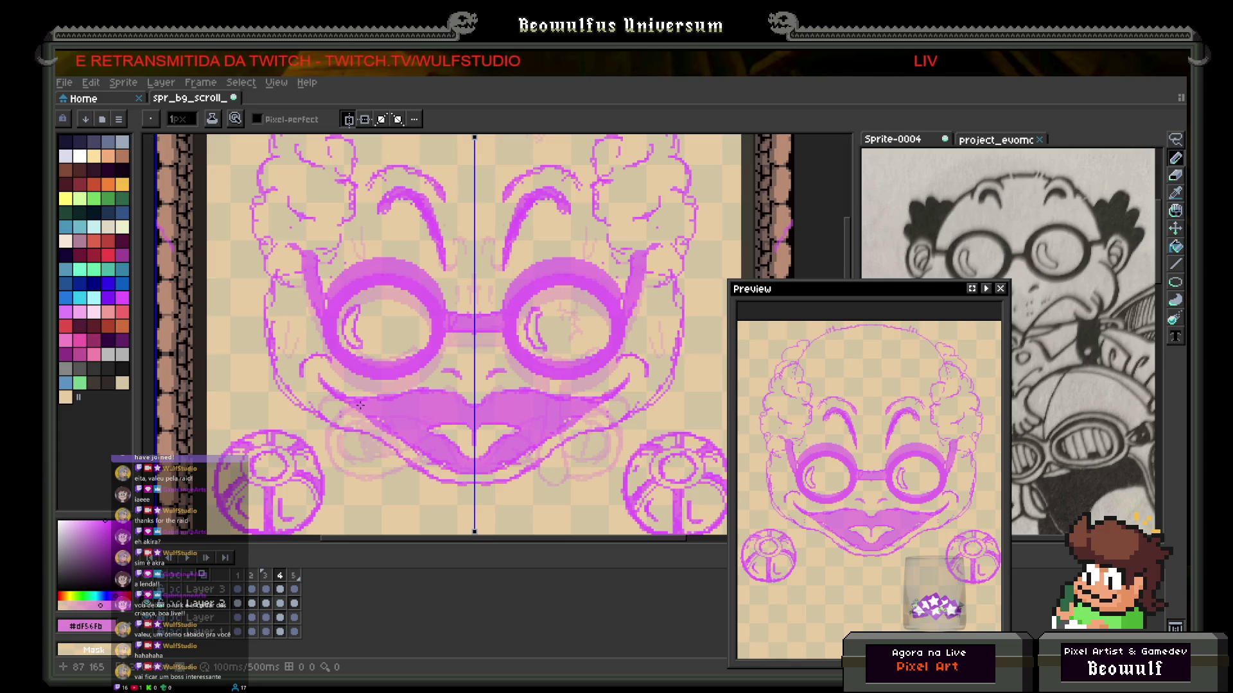
drag(353, 347, 351, 347)
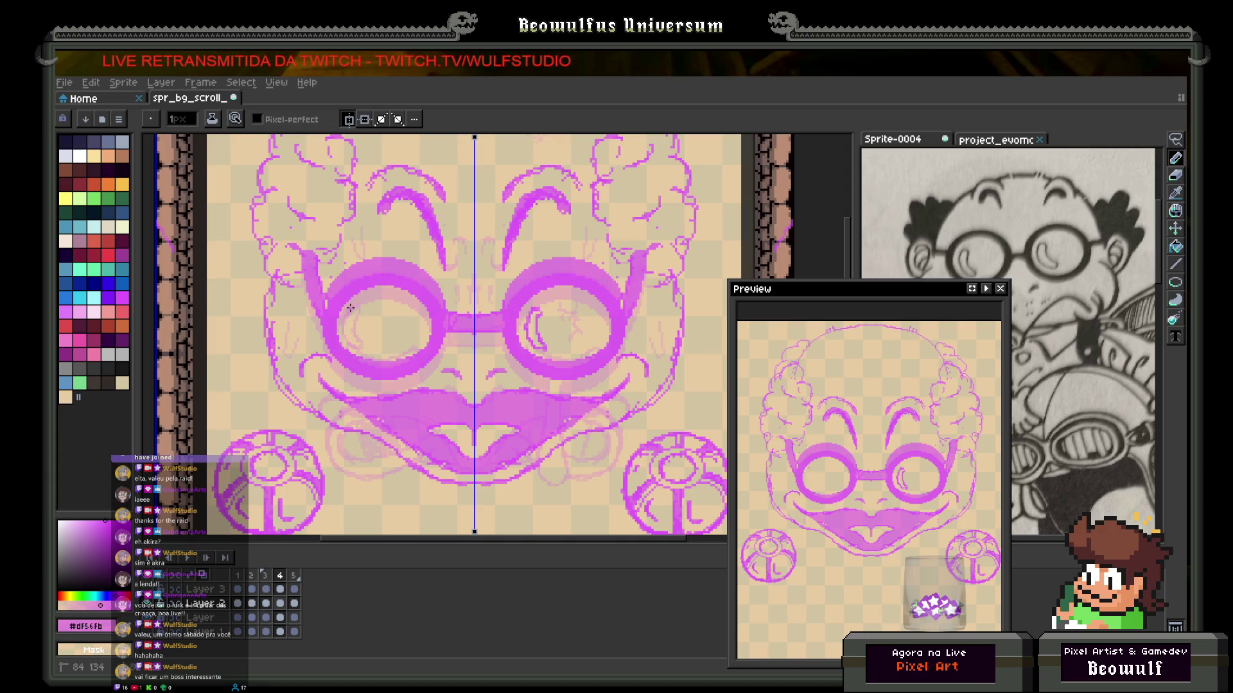
Step: Draw small round pupils in both goggle lenses, undoing a stray curve first
drag(528, 345, 529, 329)
key(ctrl+z)
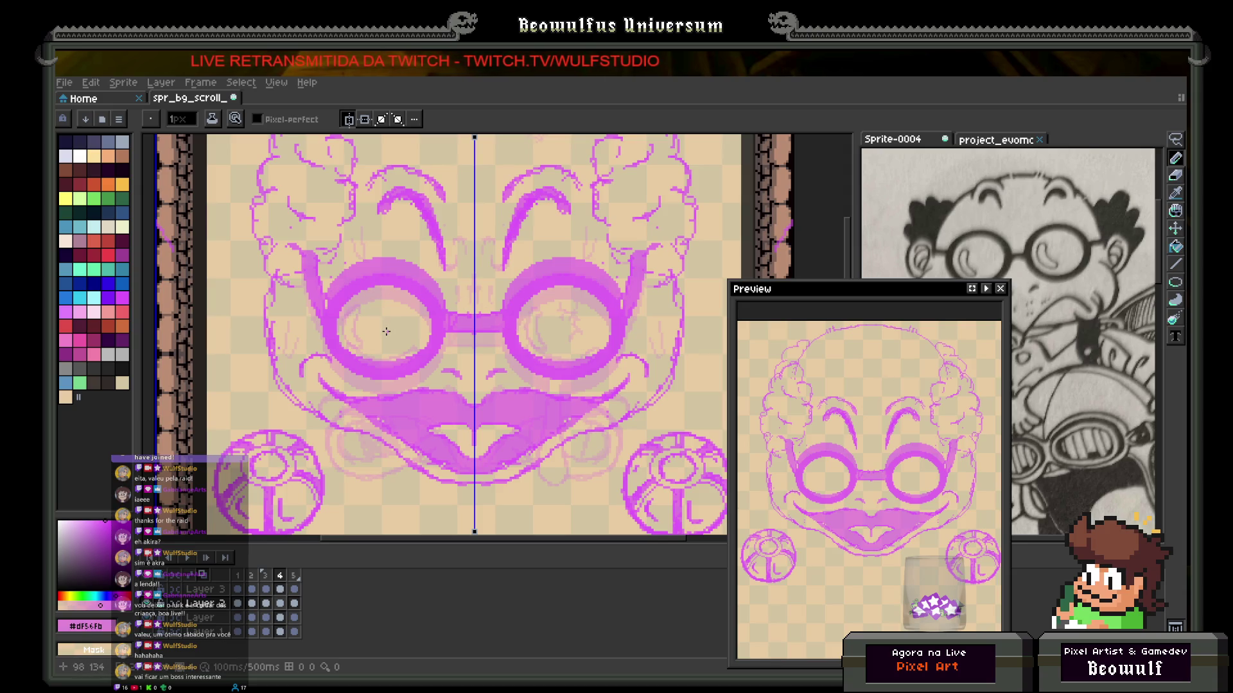
drag(385, 331, 386, 329)
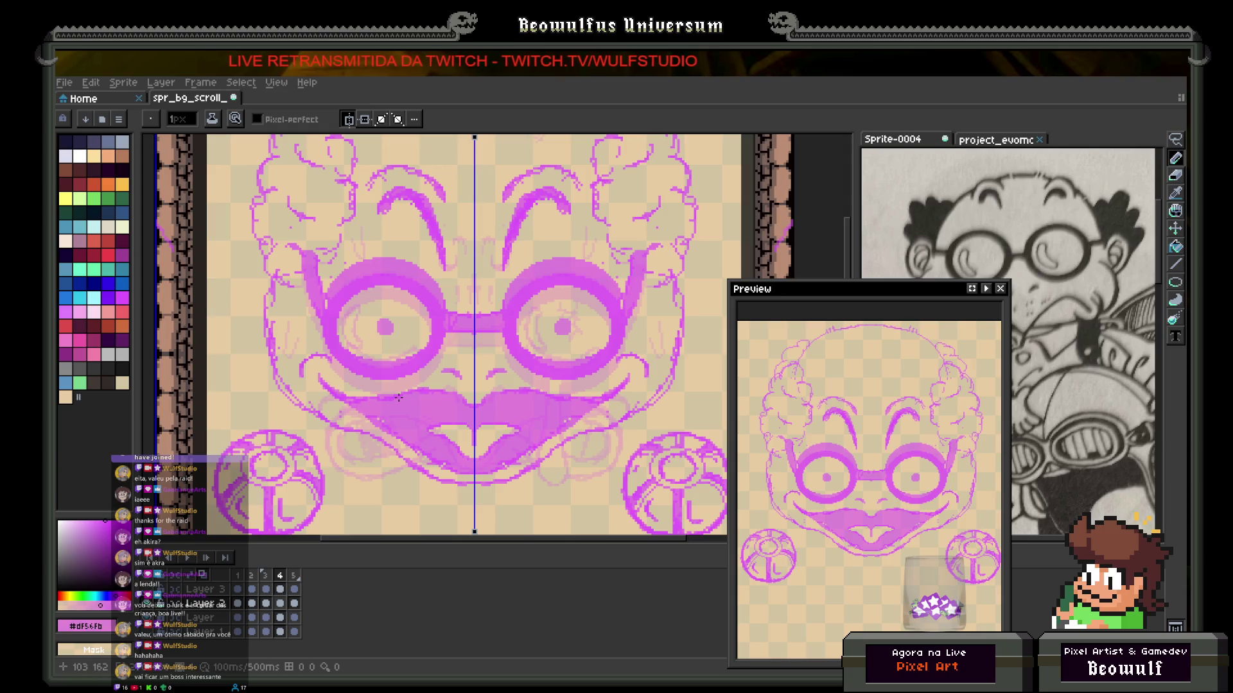
Step: Close the Sprite-0004 sketch with Don't Save, then close the tileset reference image
scroll(399, 397, down, 4)
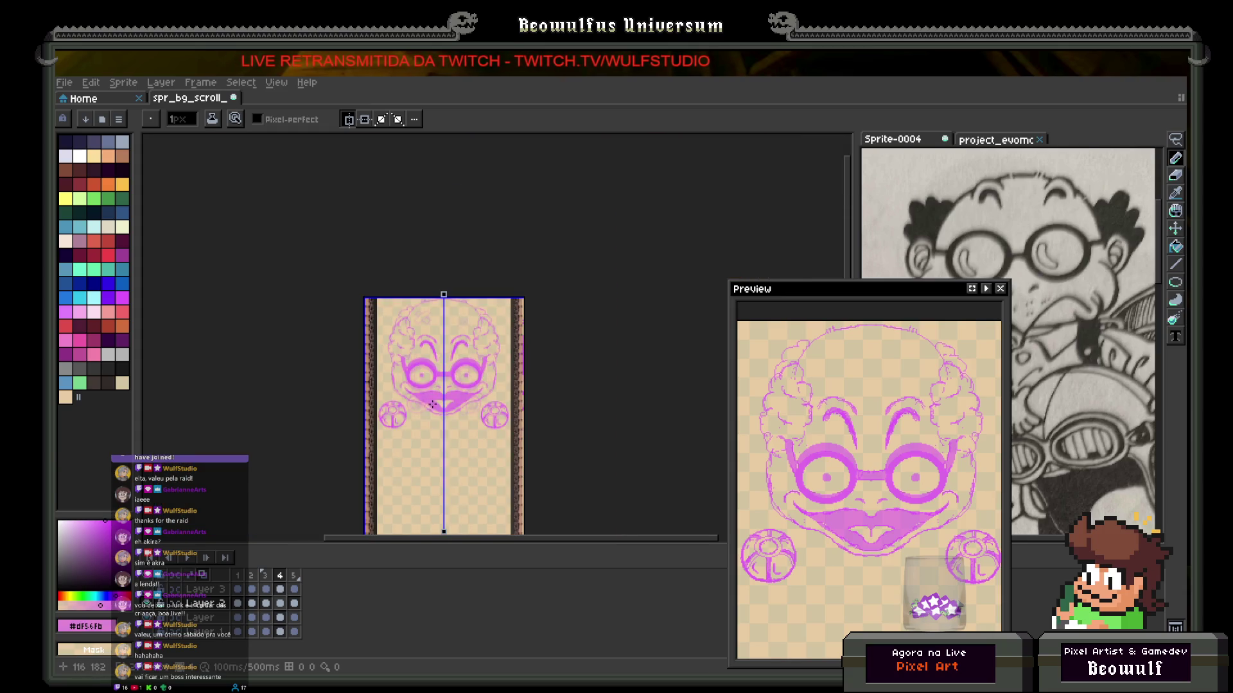
scroll(434, 401, up, 2)
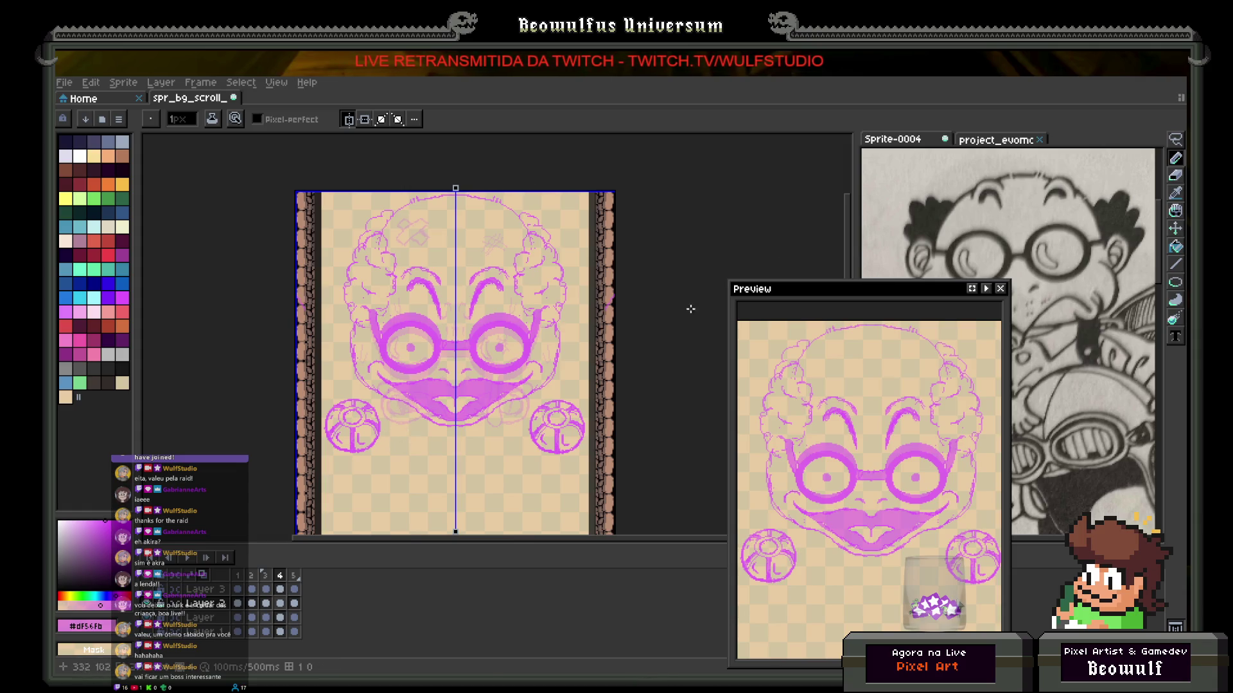
click(945, 138)
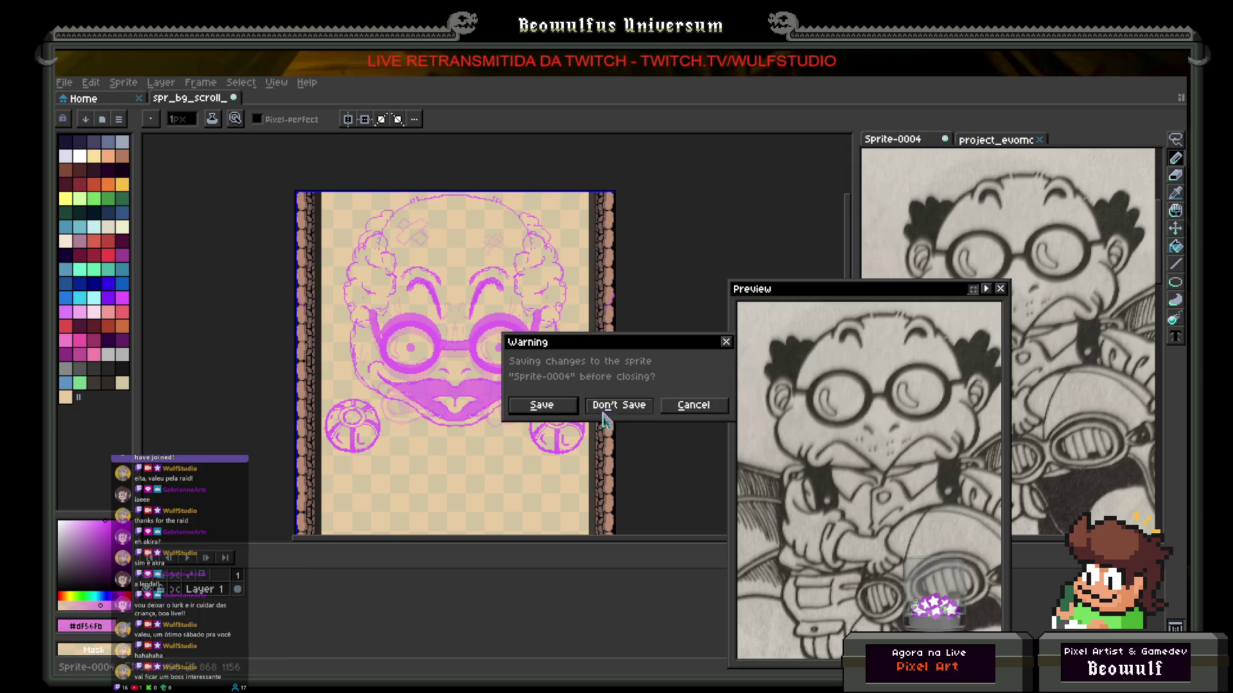
click(608, 410)
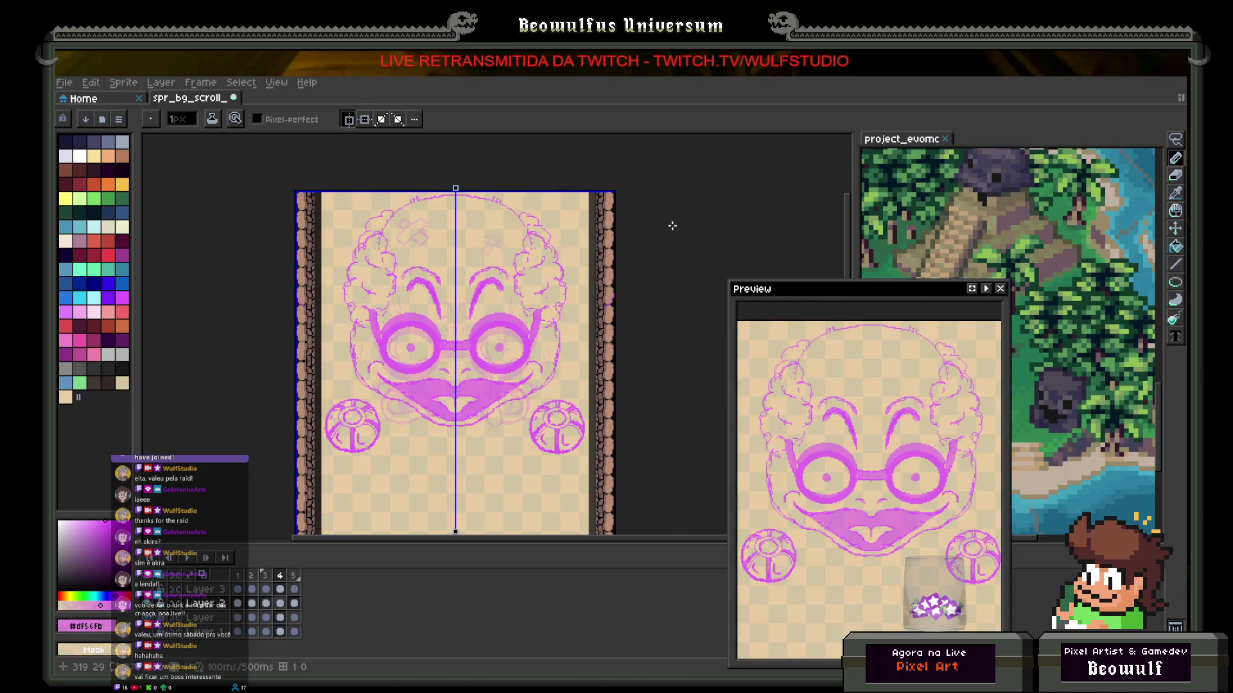
click(945, 138)
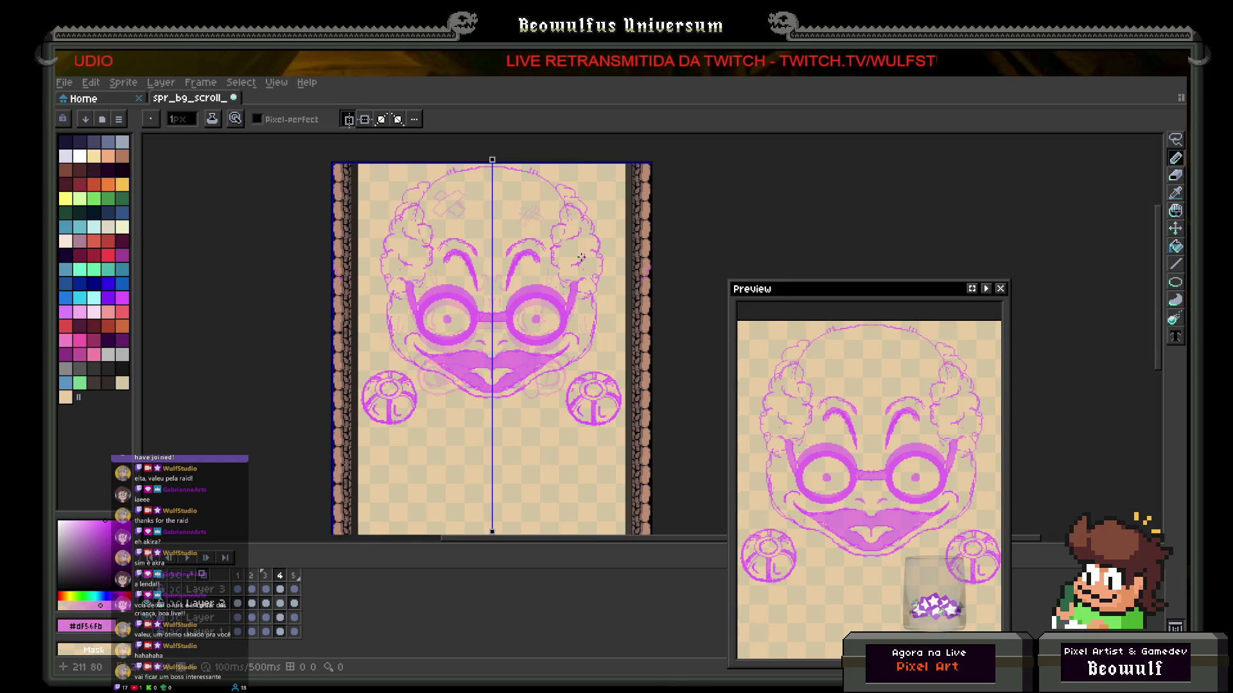
Step: Pan the canvas down and show frame 1 of the boss-face animation
scroll(432, 309, down, 3)
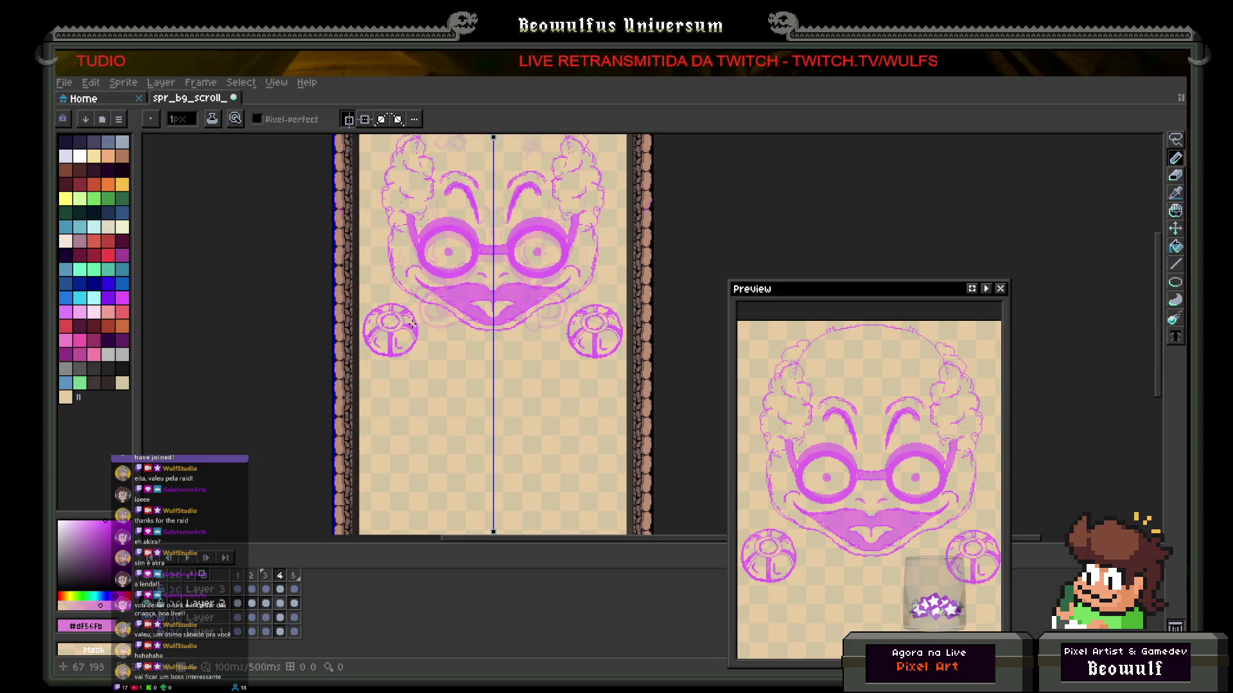
scroll(412, 322, up, 1)
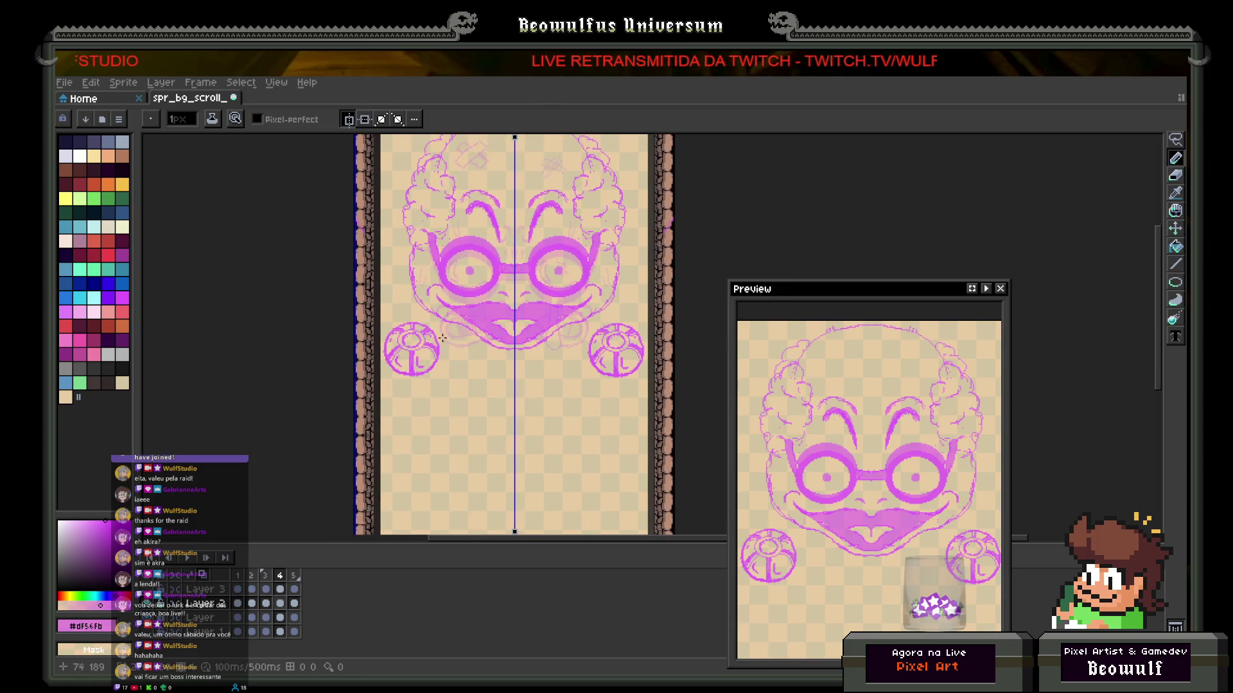
drag(426, 407, 422, 425)
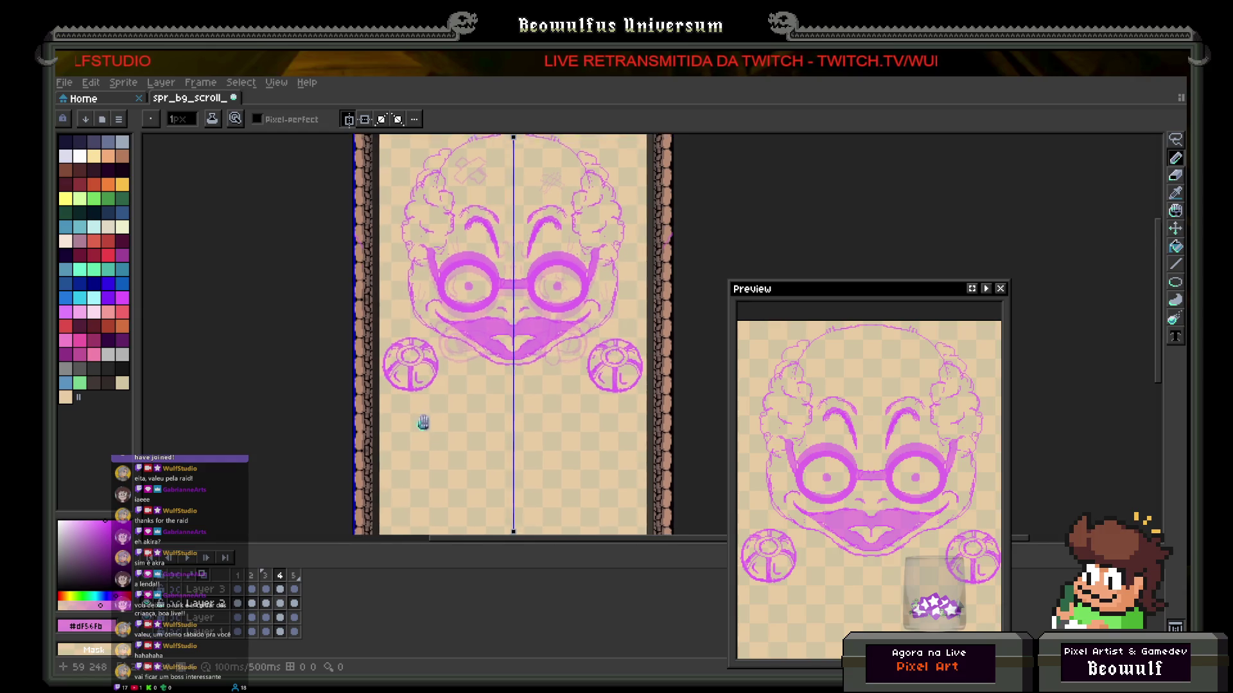
click(239, 579)
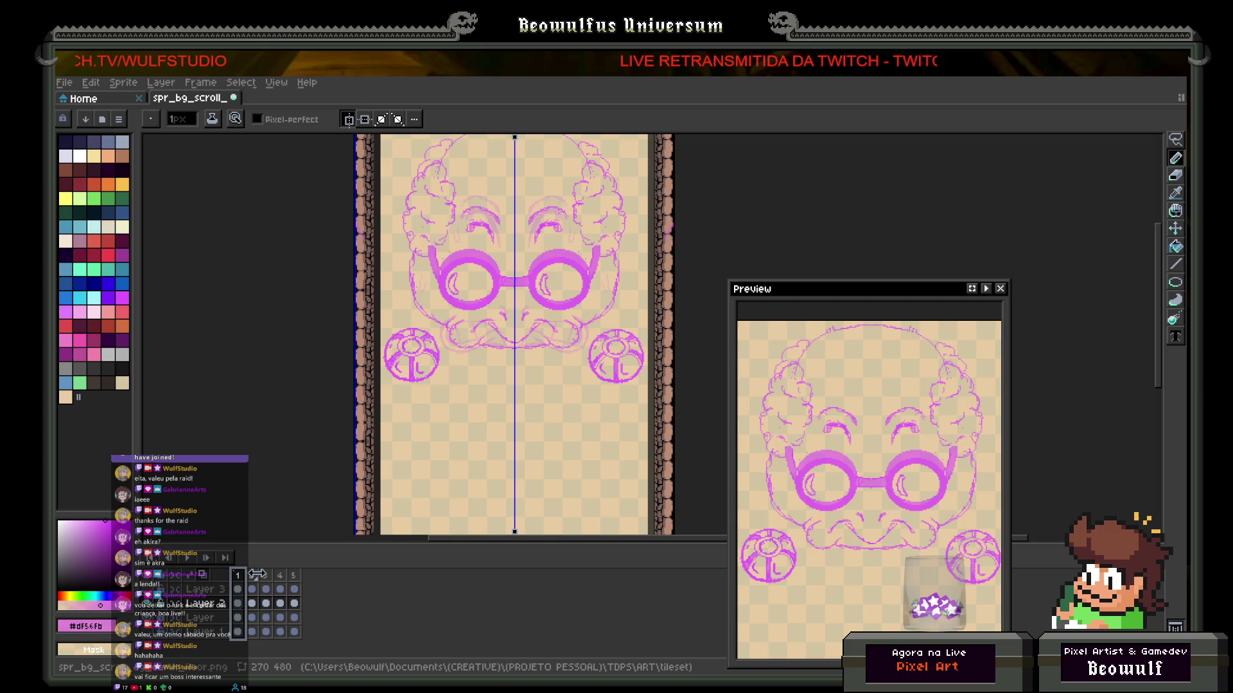
Step: Compare frame 2's changed mouth against frame 3, ending on frame 2
mouse_move(471, 317)
mouse_down()
mouse_move(464, 378)
mouse_move(442, 310)
mouse_up()
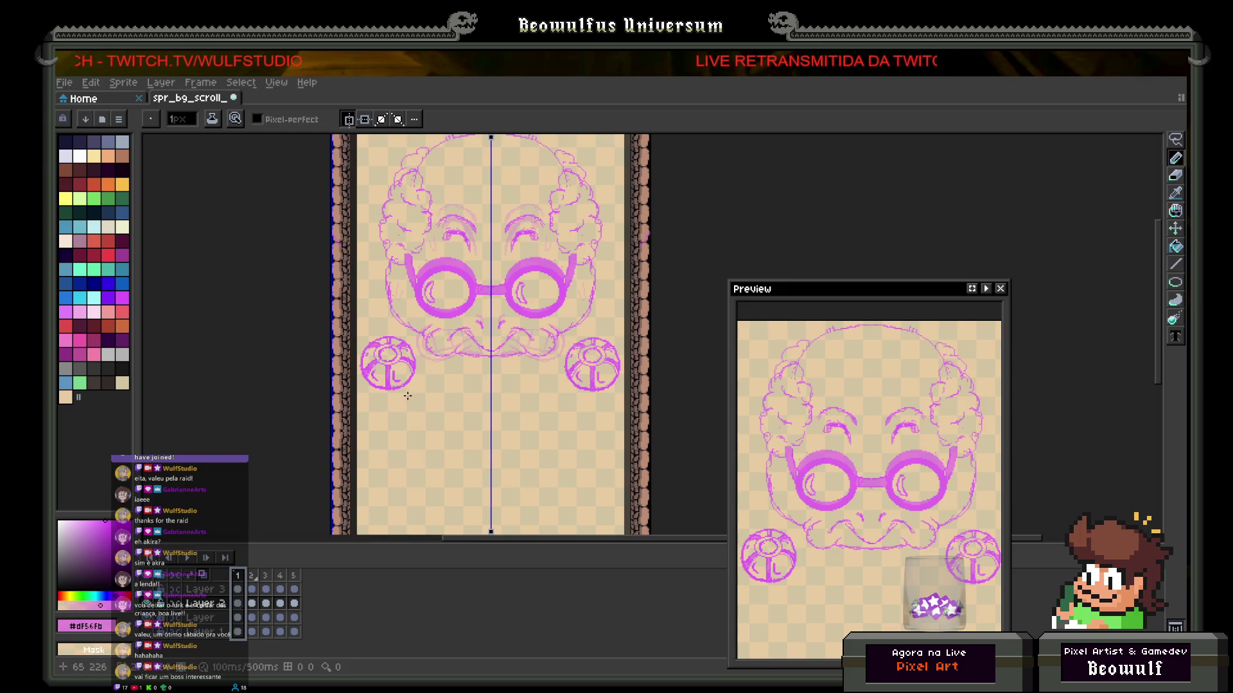
click(252, 577)
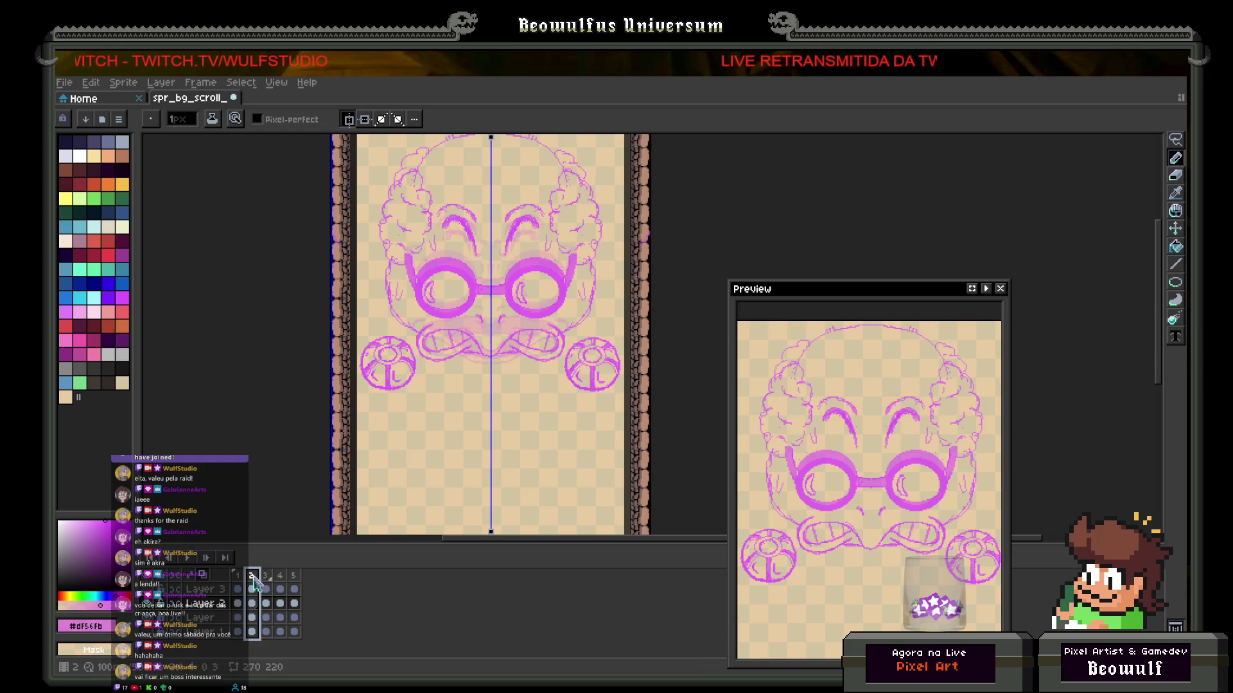
drag(254, 578, 270, 578)
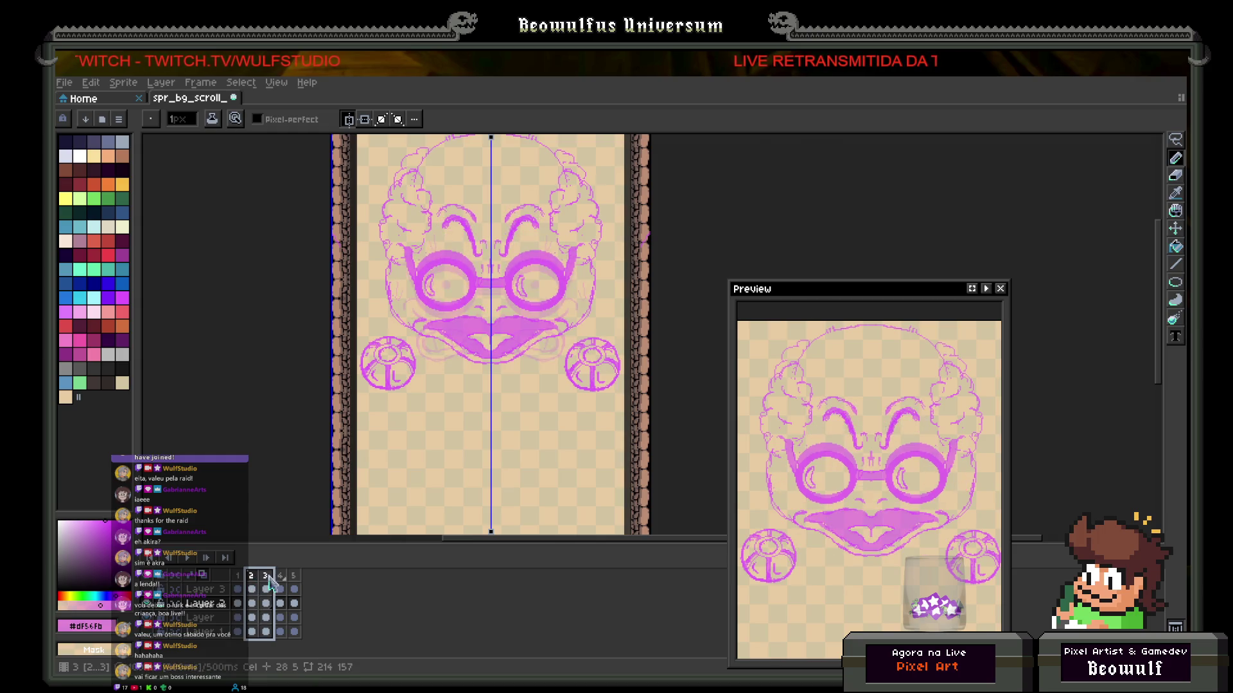
click(251, 578)
click(266, 578)
click(251, 578)
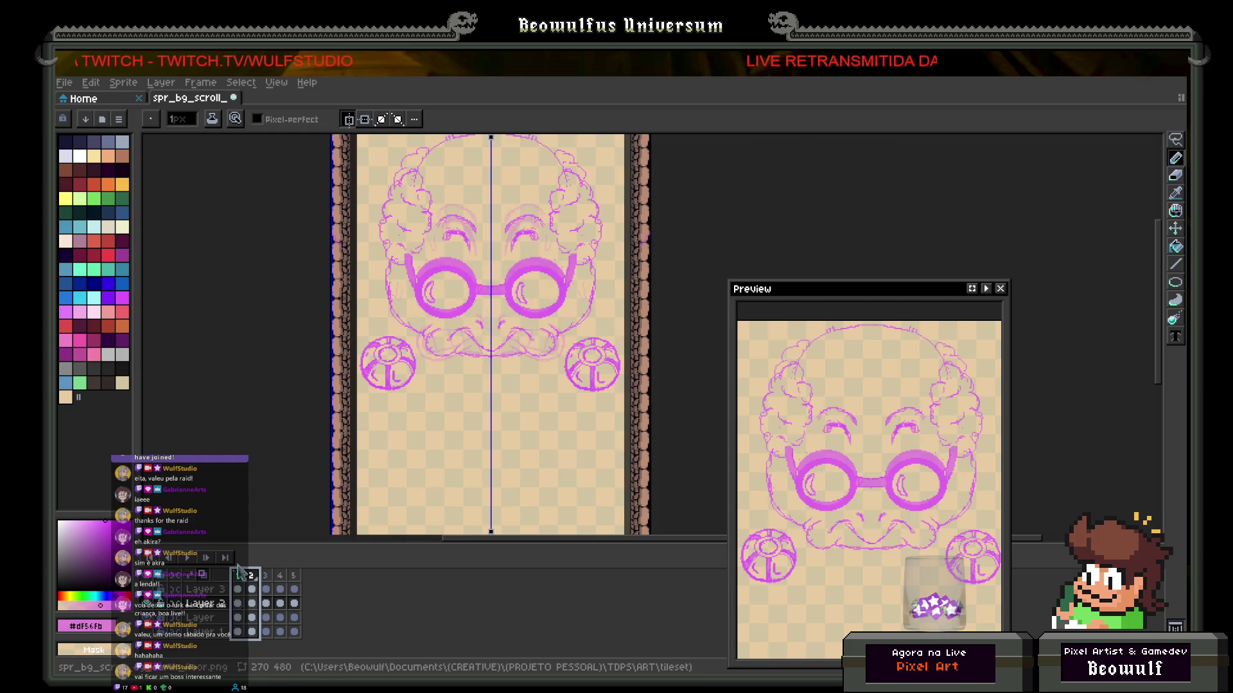
Step: Select frames 2 through 5 and play them back as an animation
mouse_move(251, 576)
mouse_down()
mouse_move(299, 581)
mouse_move(240, 581)
mouse_move(277, 582)
mouse_up()
click(255, 581)
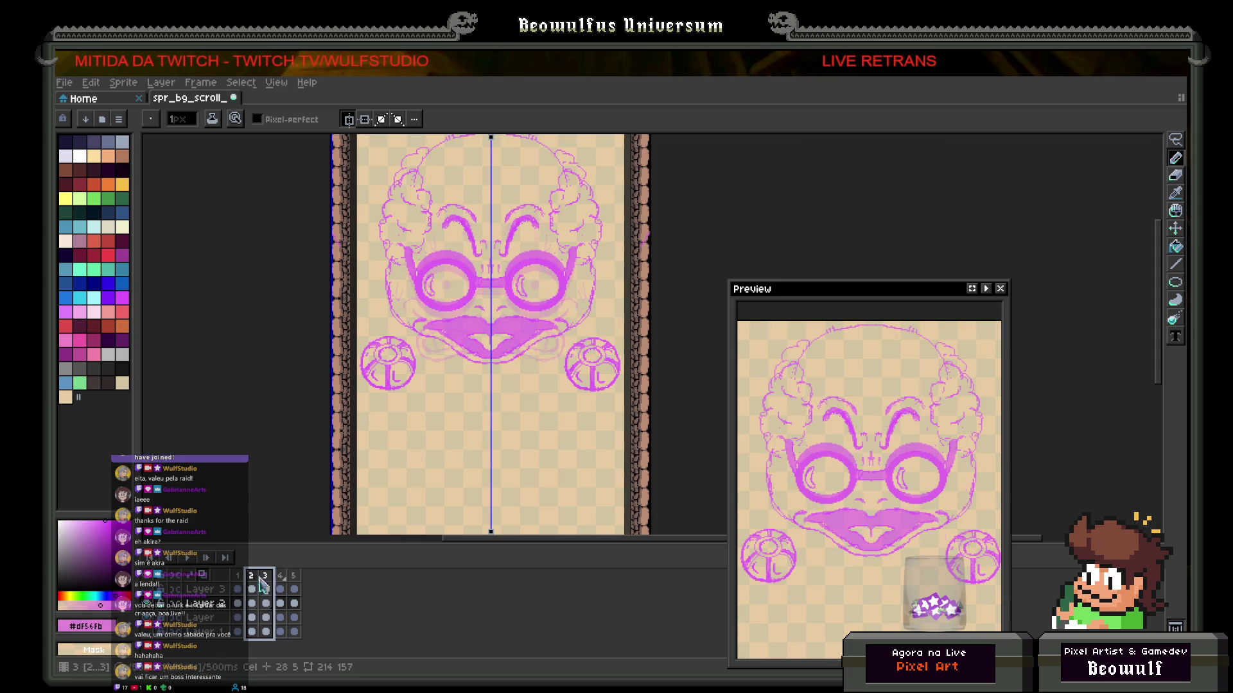
key(Return)
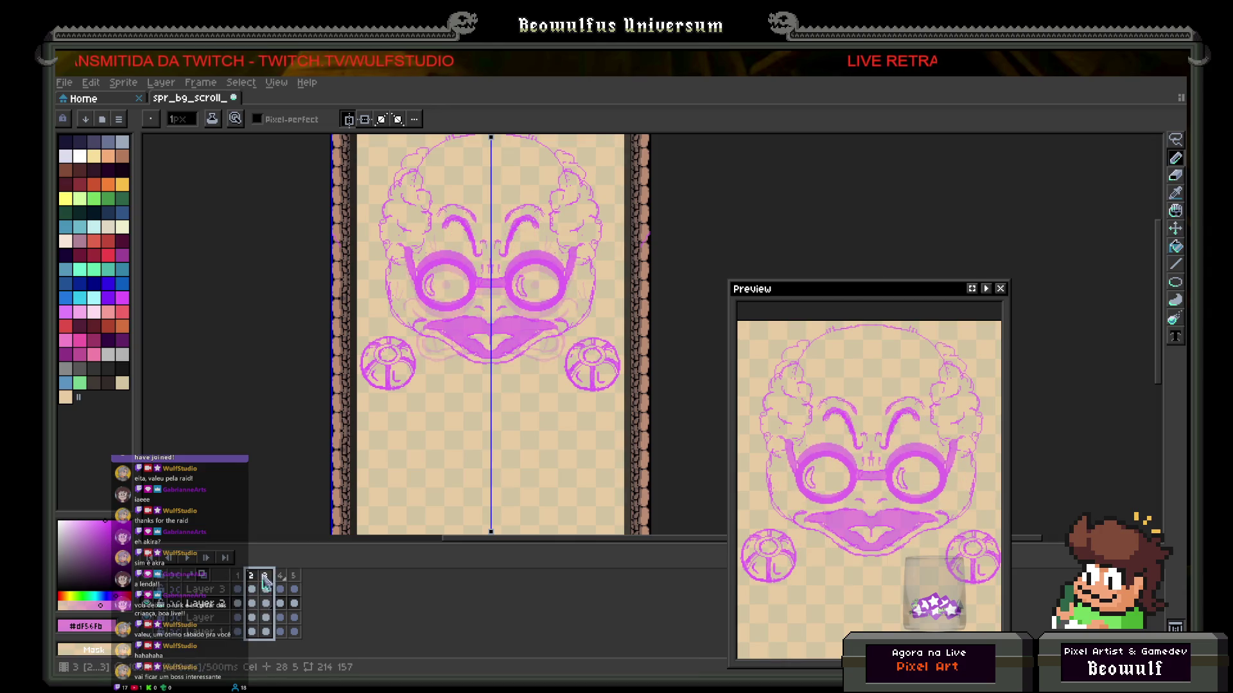
drag(257, 582, 265, 581)
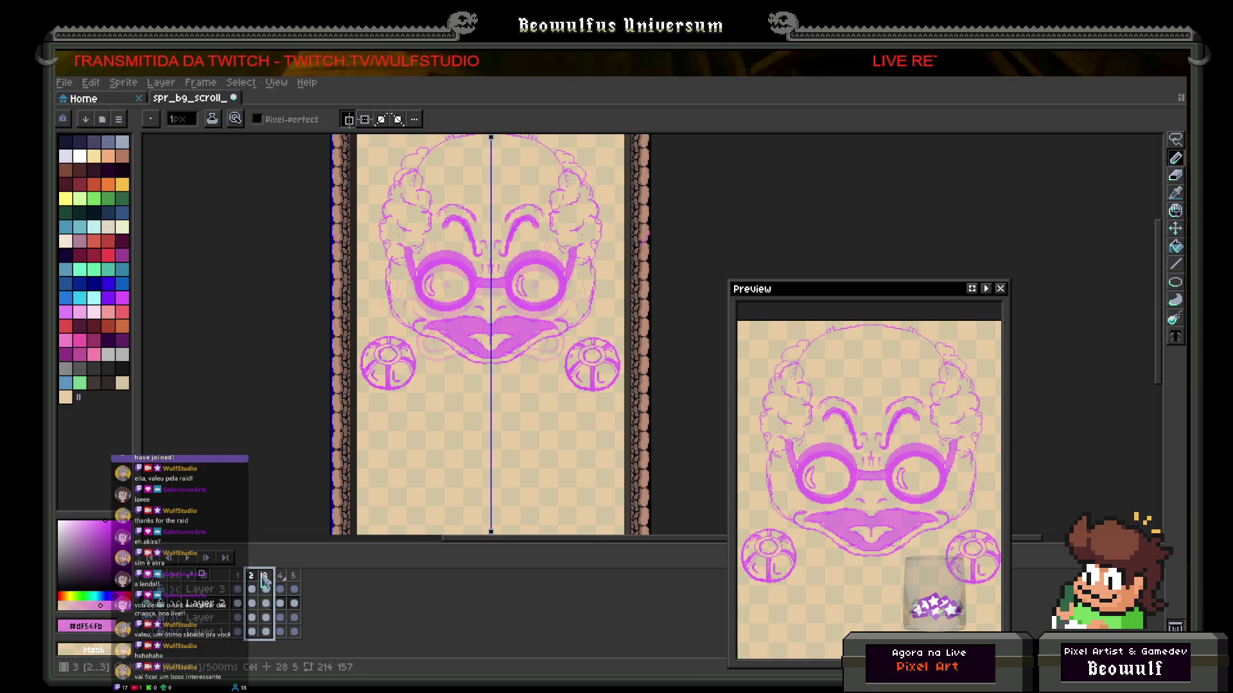
drag(271, 578, 294, 575)
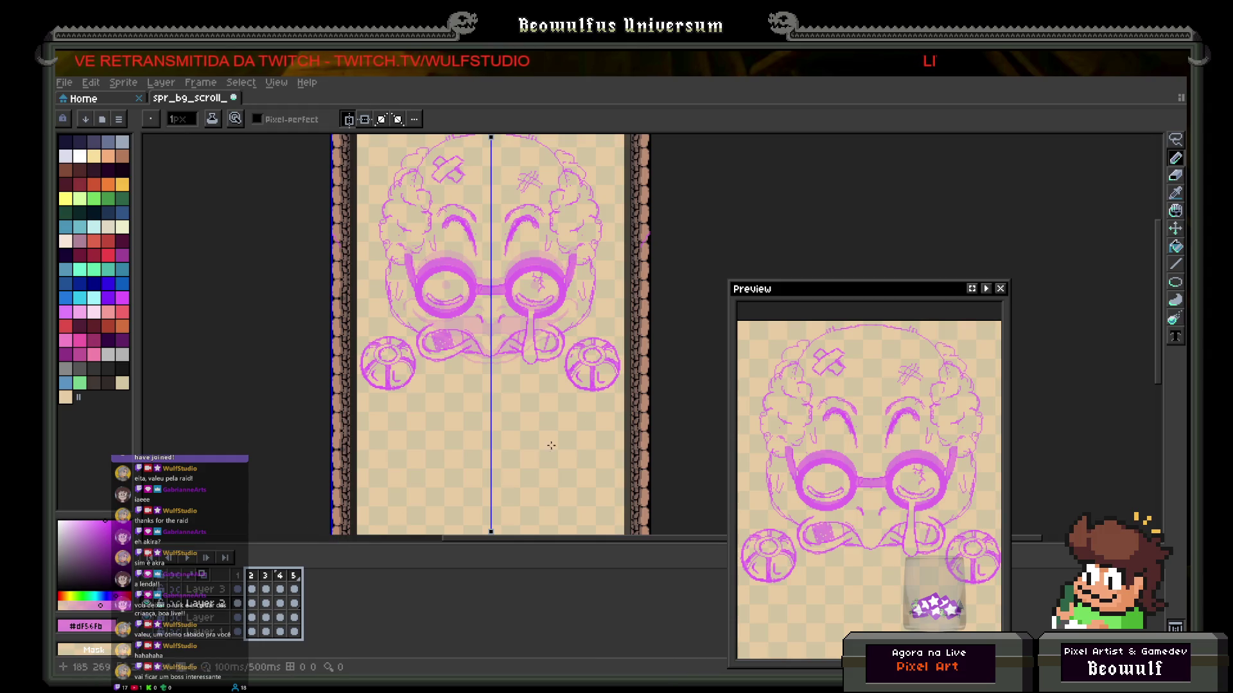
click(72, 84)
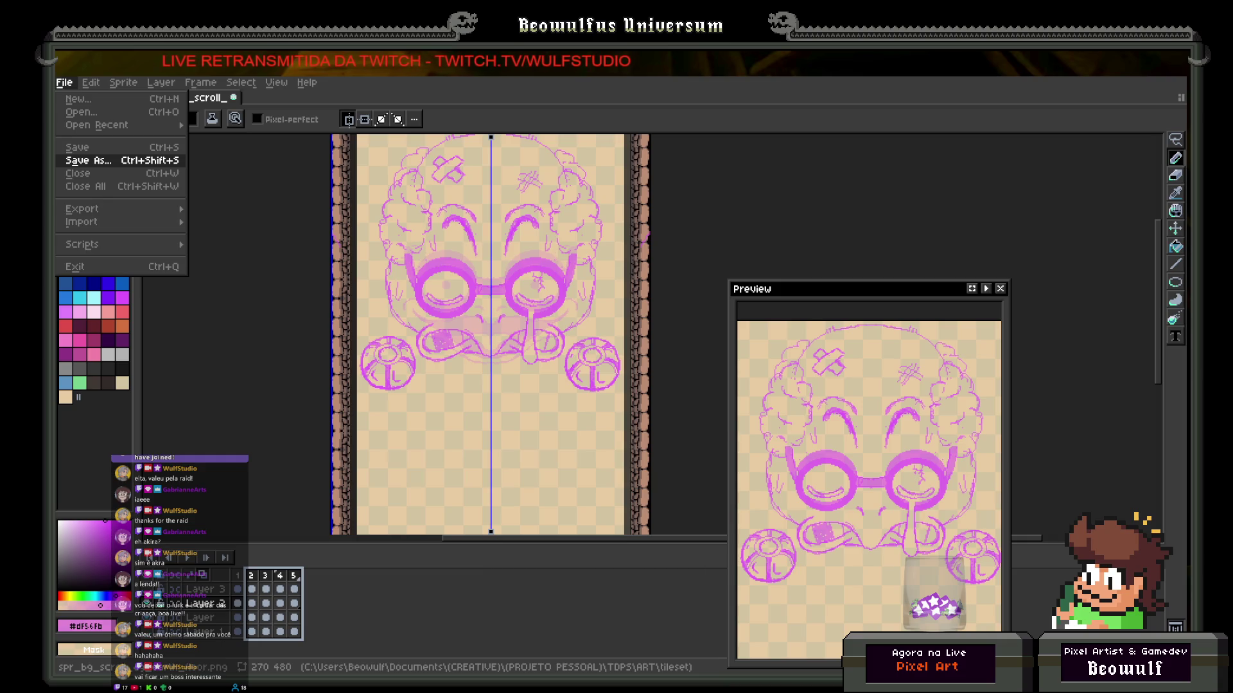
Step: Dismiss the export notice and use Save As to save the sprite in .aseprite format
click(656, 413)
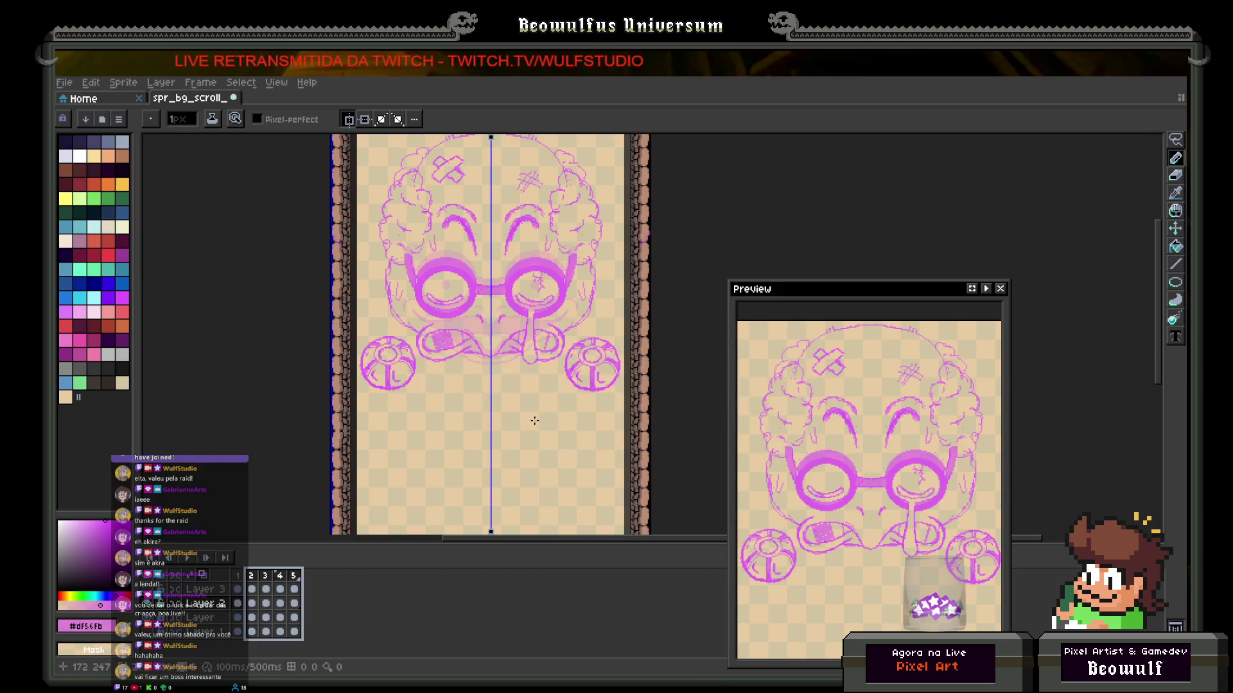
click(64, 82)
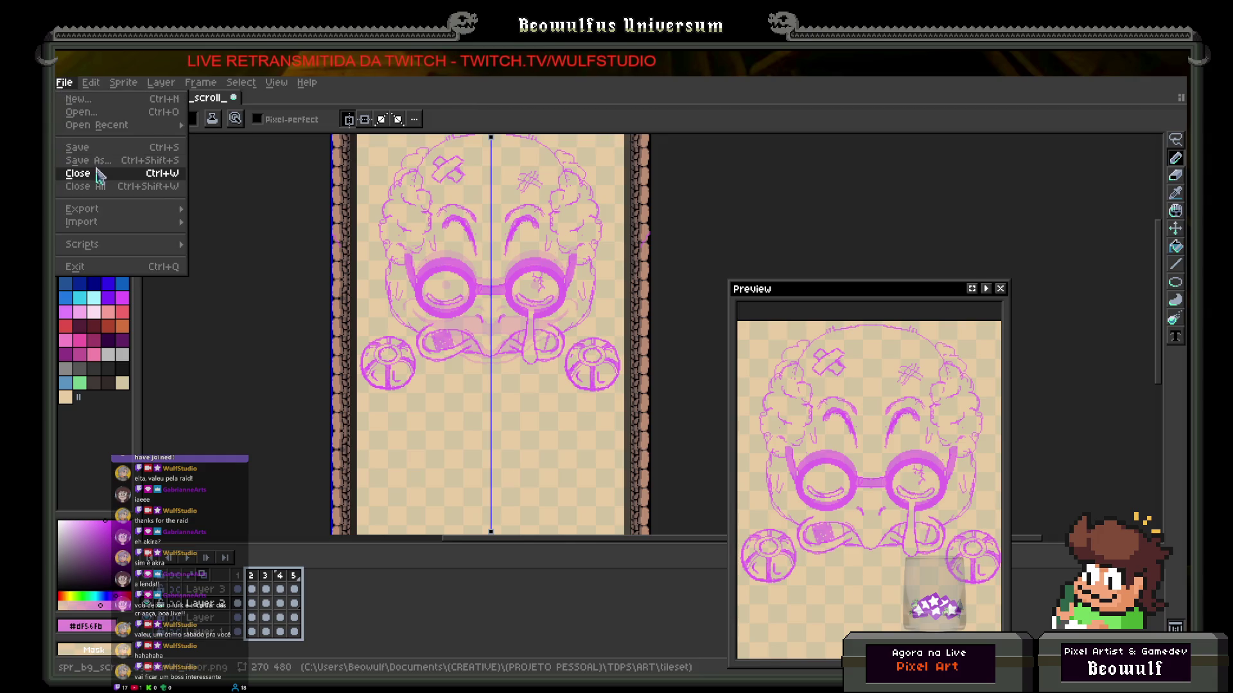
key(Up)
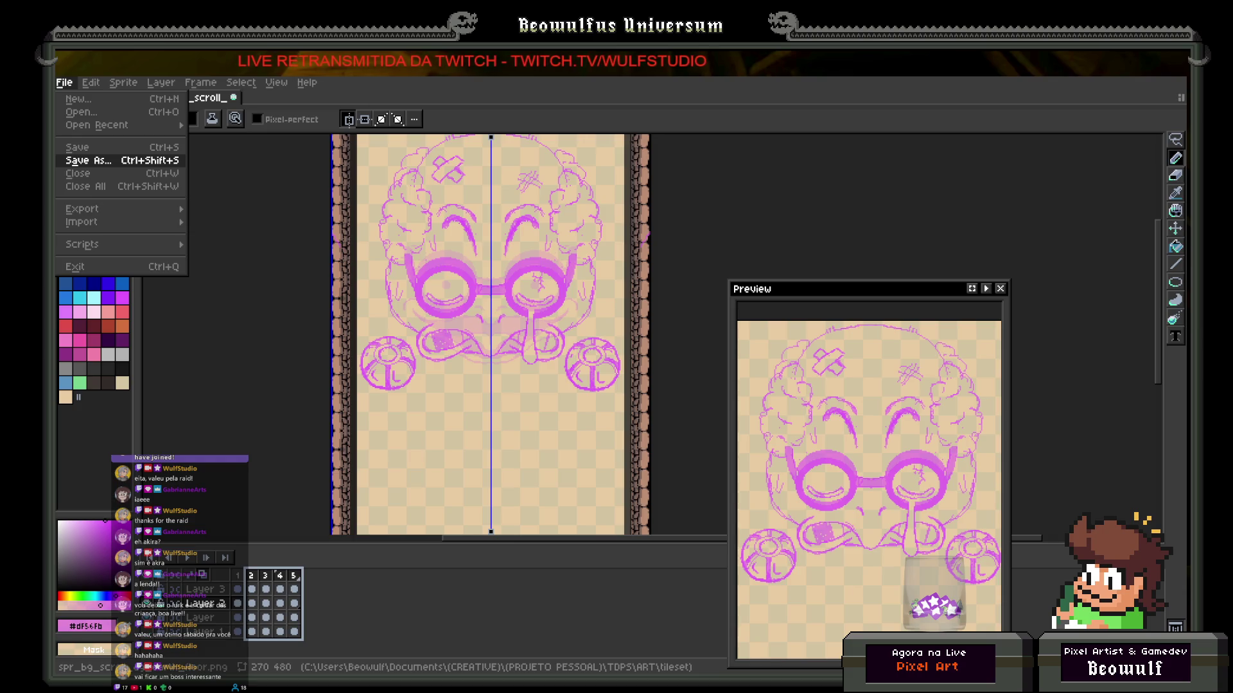
key(Return)
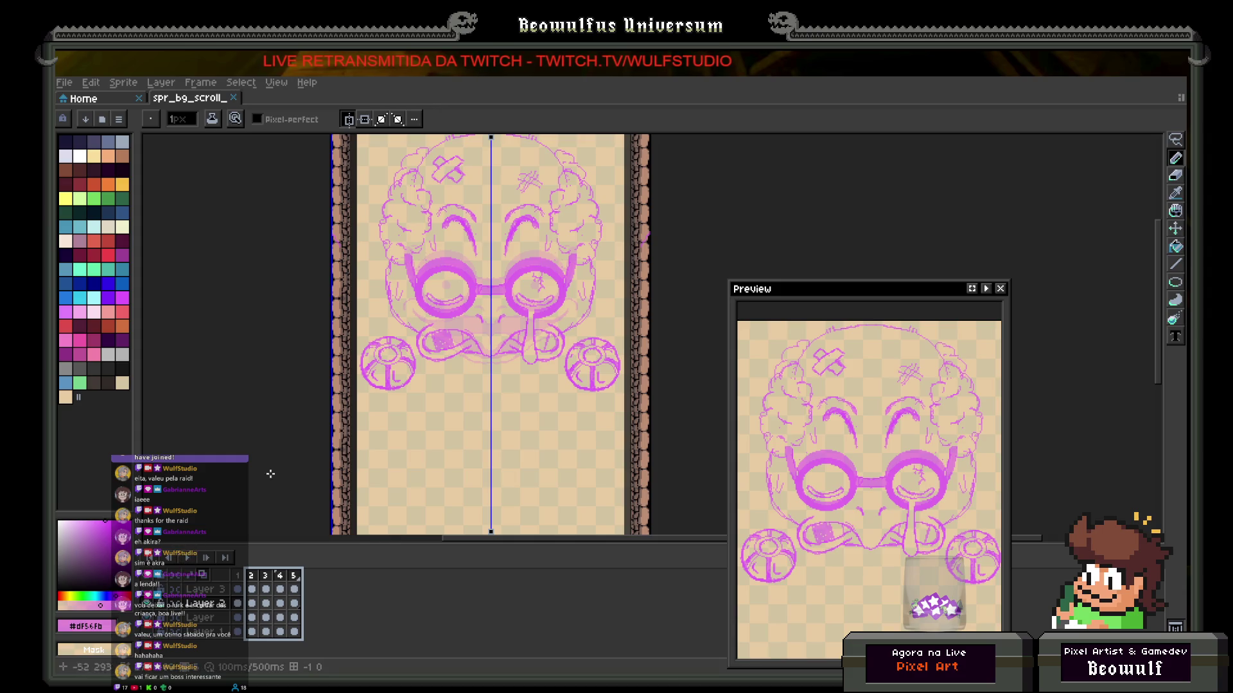
drag(344, 337, 352, 357)
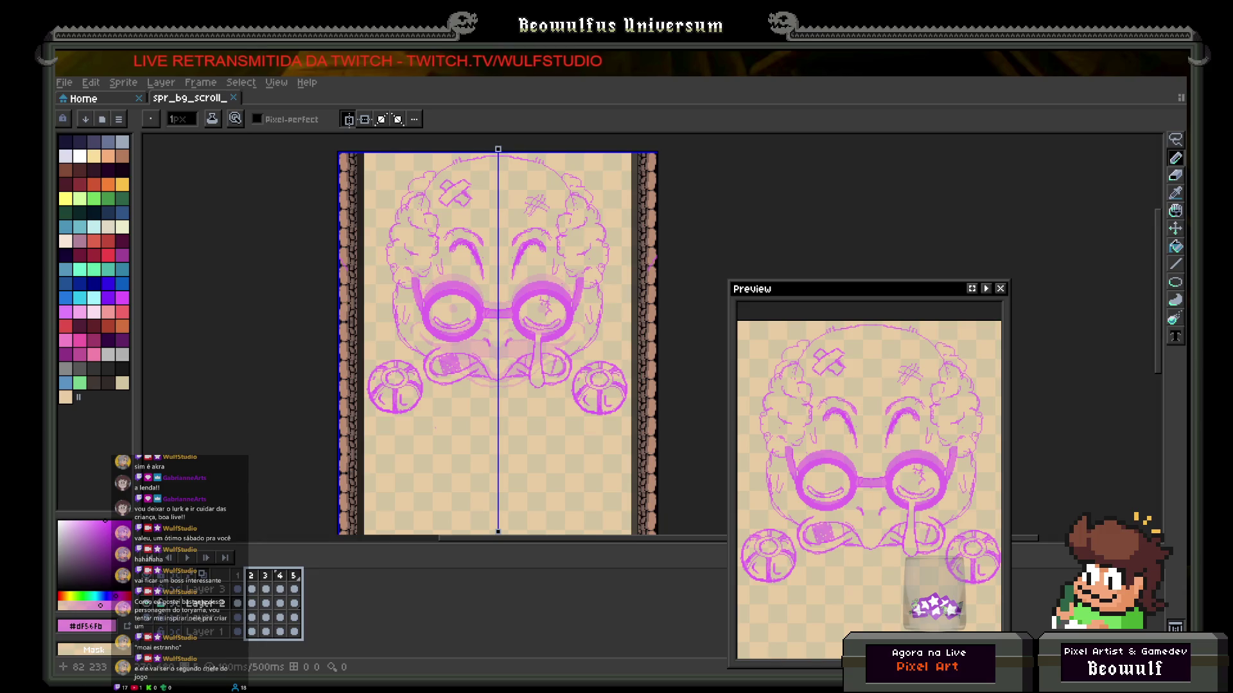
scroll(497, 341, down, 3)
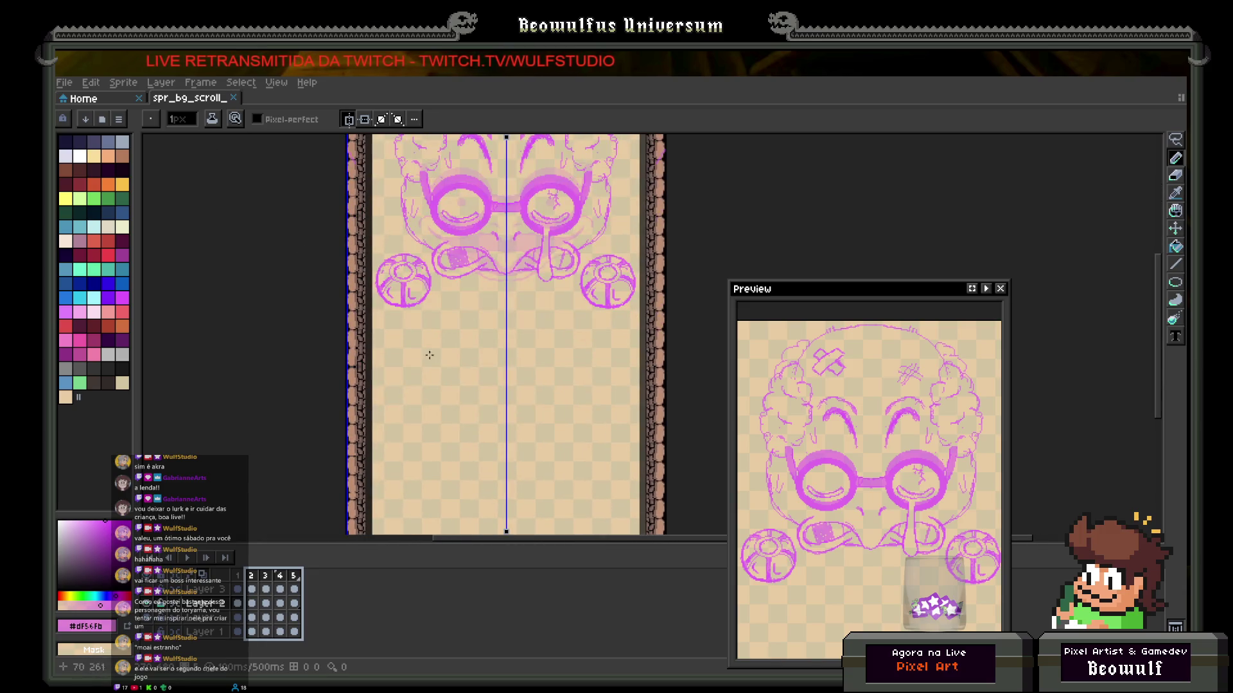
drag(416, 347, 362, 307)
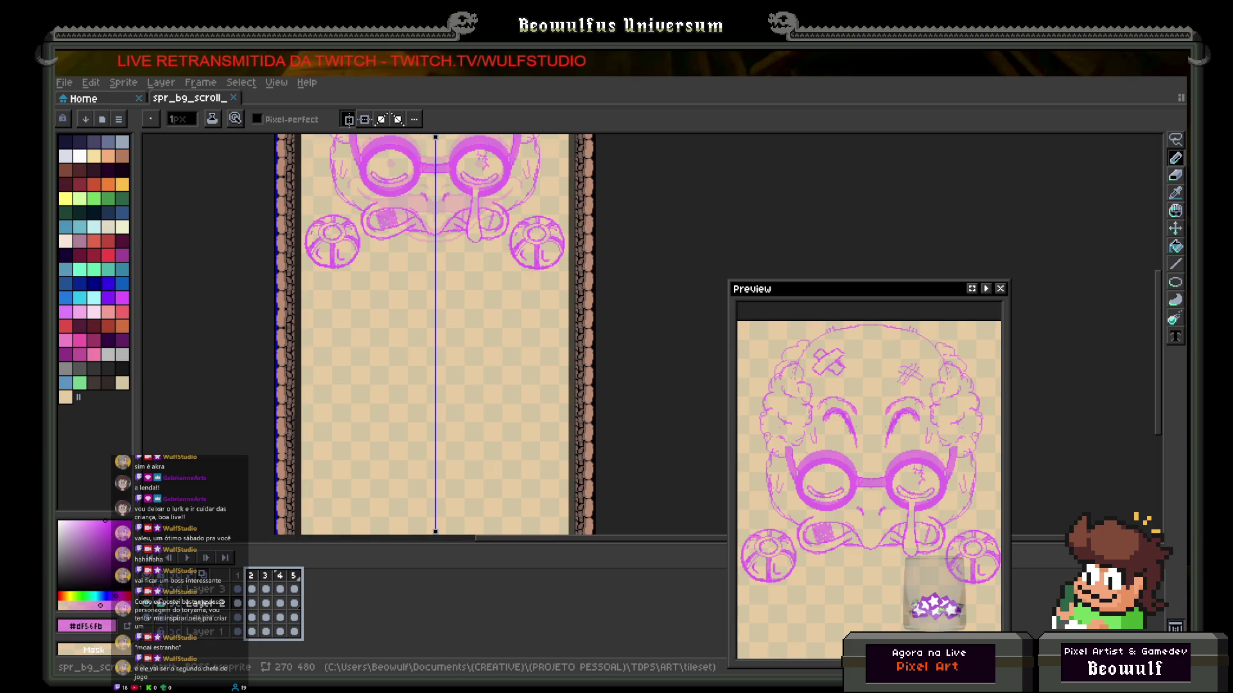
key(alt+Tab)
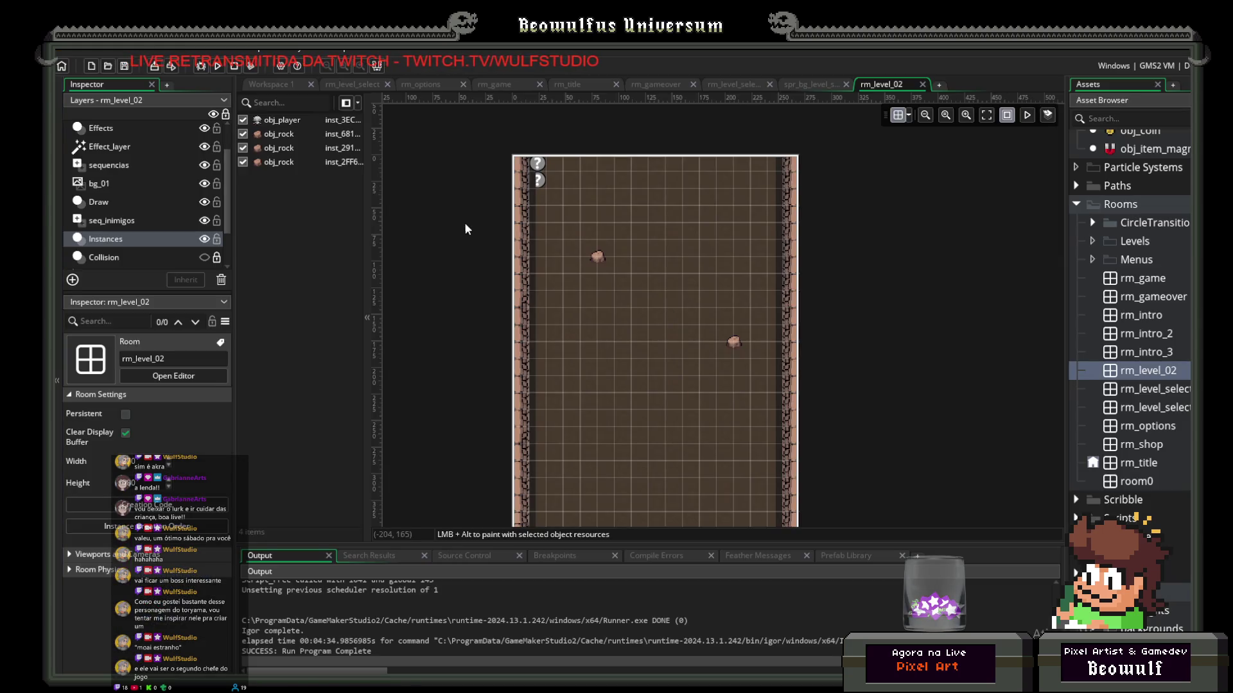
scroll(560, 363, down, 5)
click(1029, 116)
scroll(616, 270, up, 3)
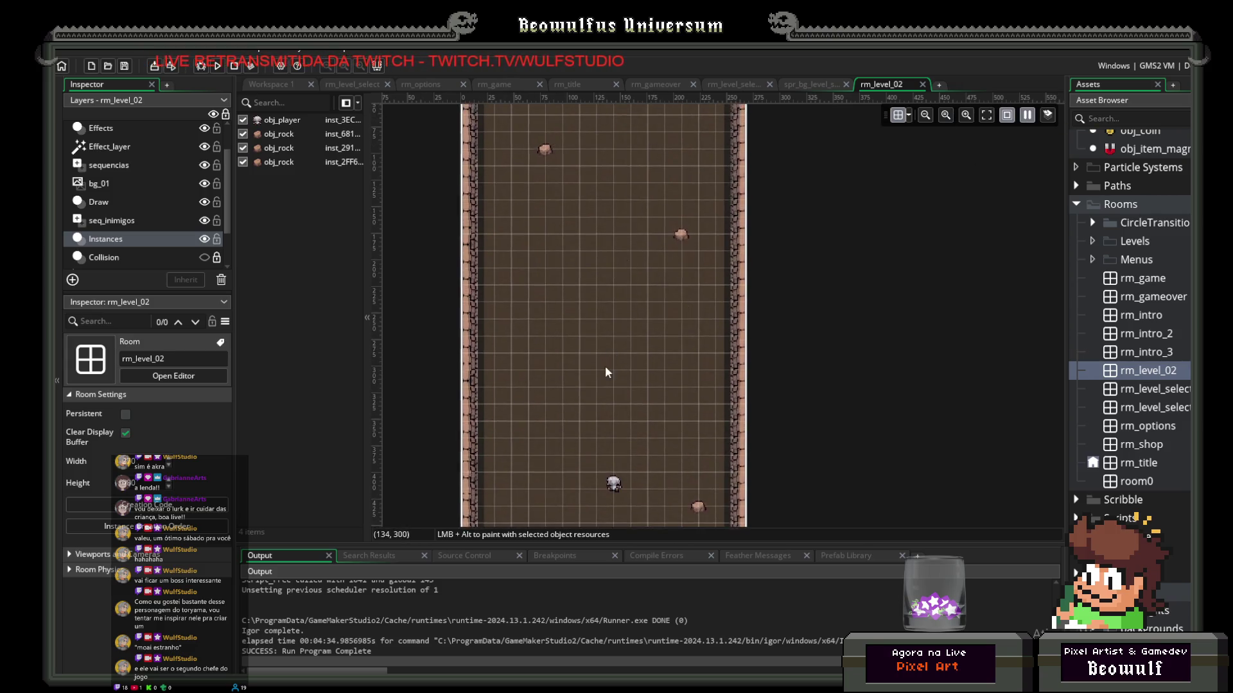
ctrl+scroll(606, 411, up, 8)
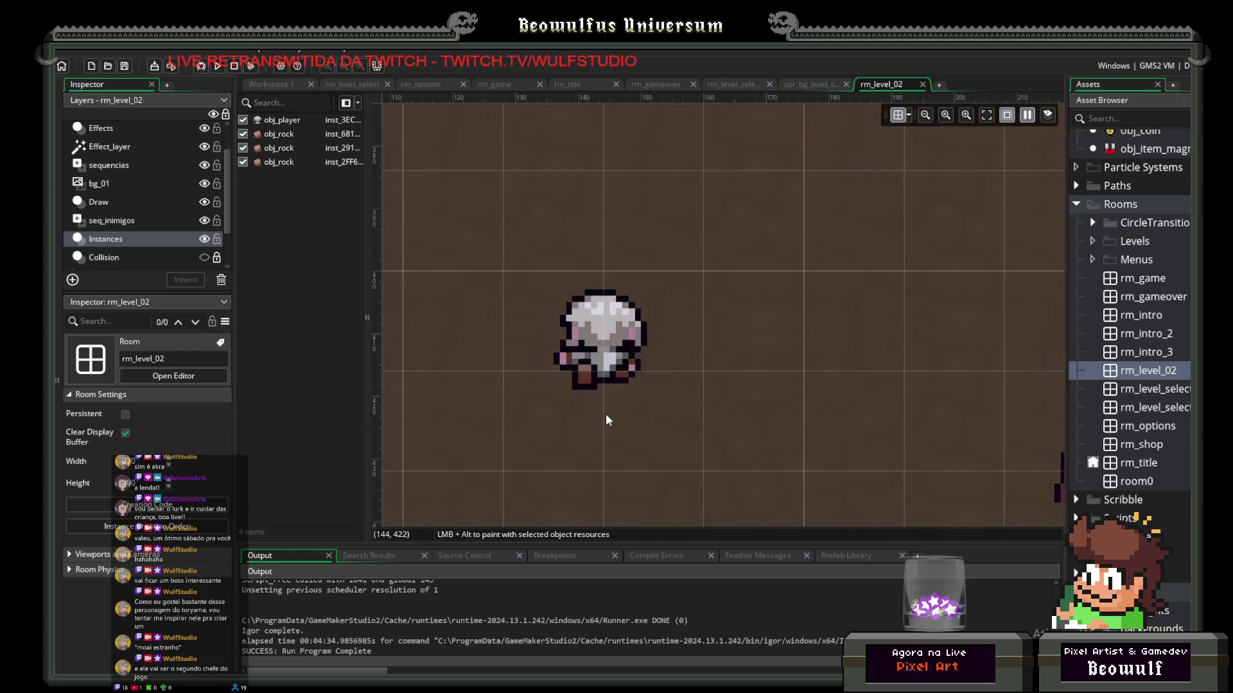
ctrl+scroll(613, 410, down, 1)
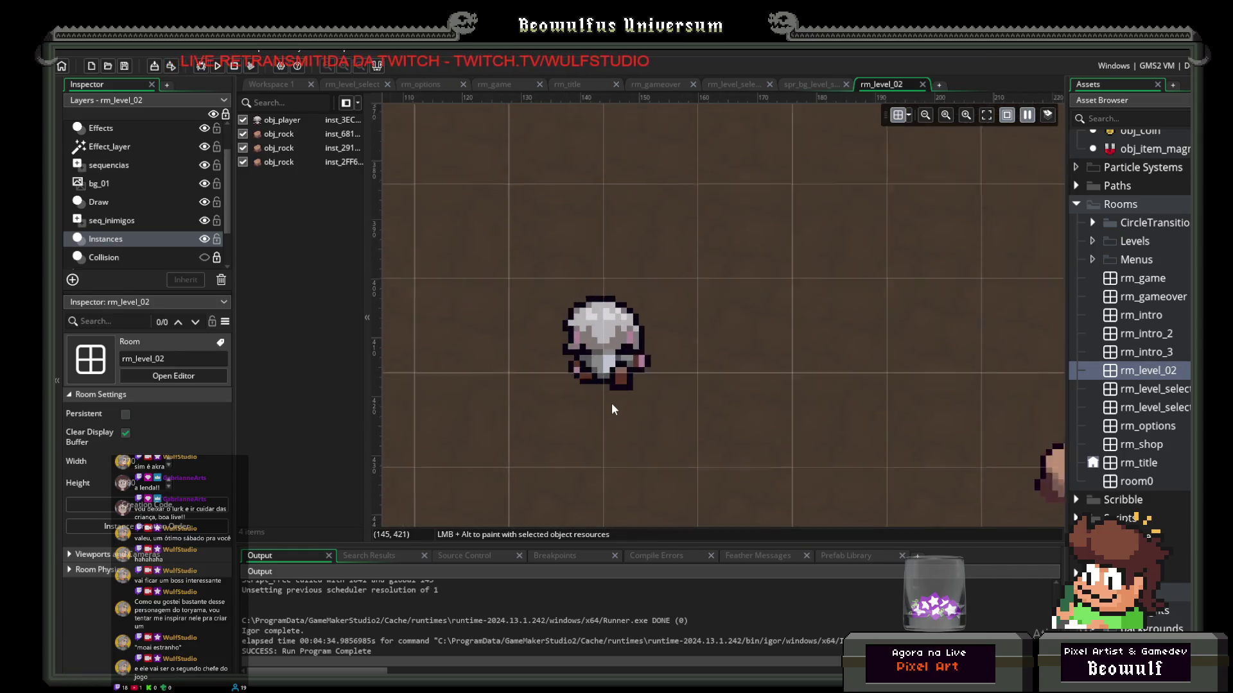
ctrl+scroll(613, 409, down, 5)
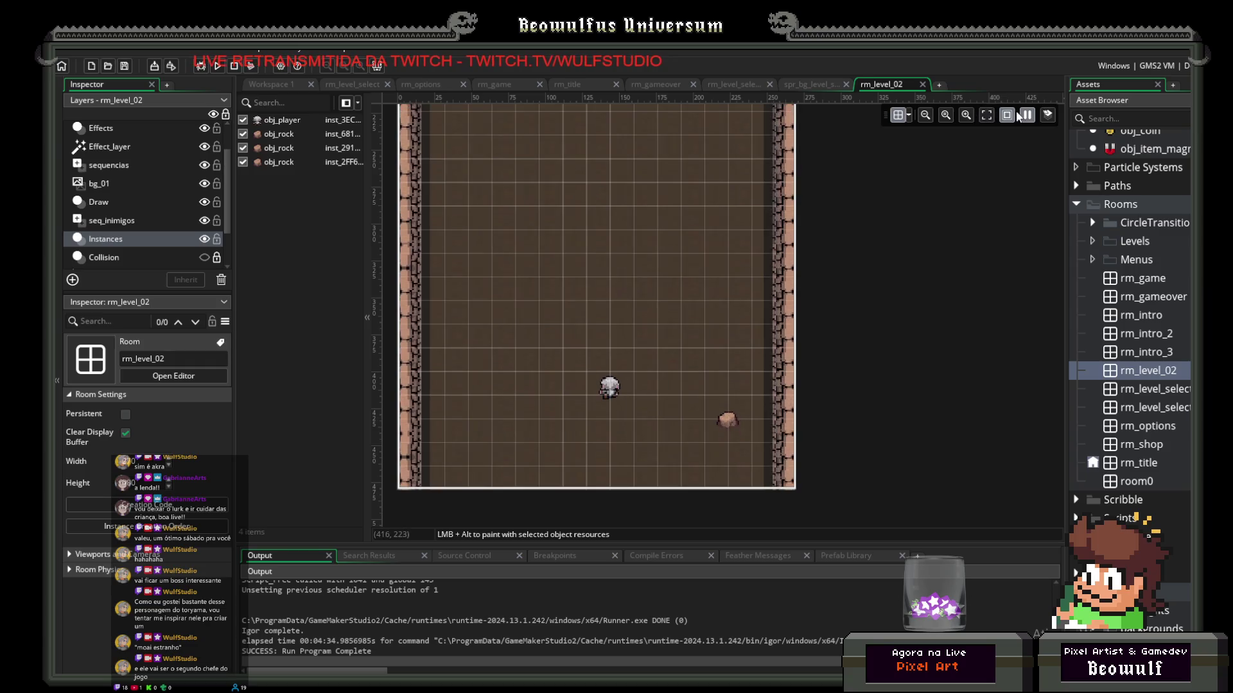
click(1025, 115)
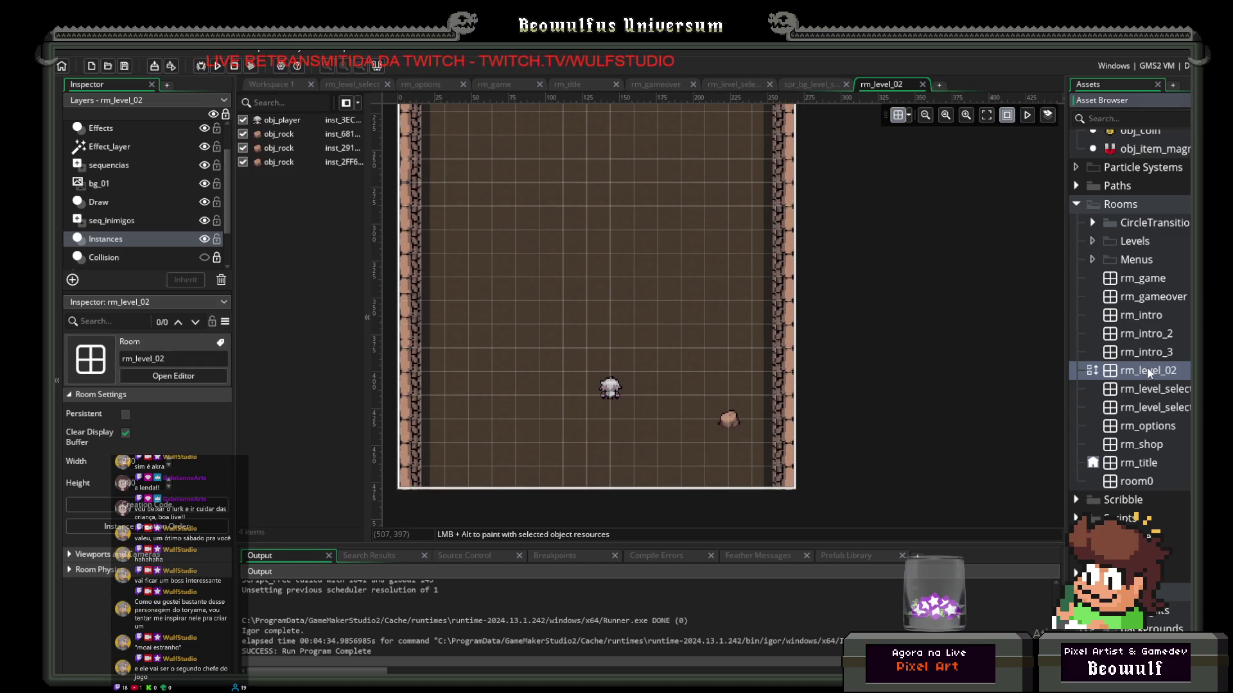
click(1095, 372)
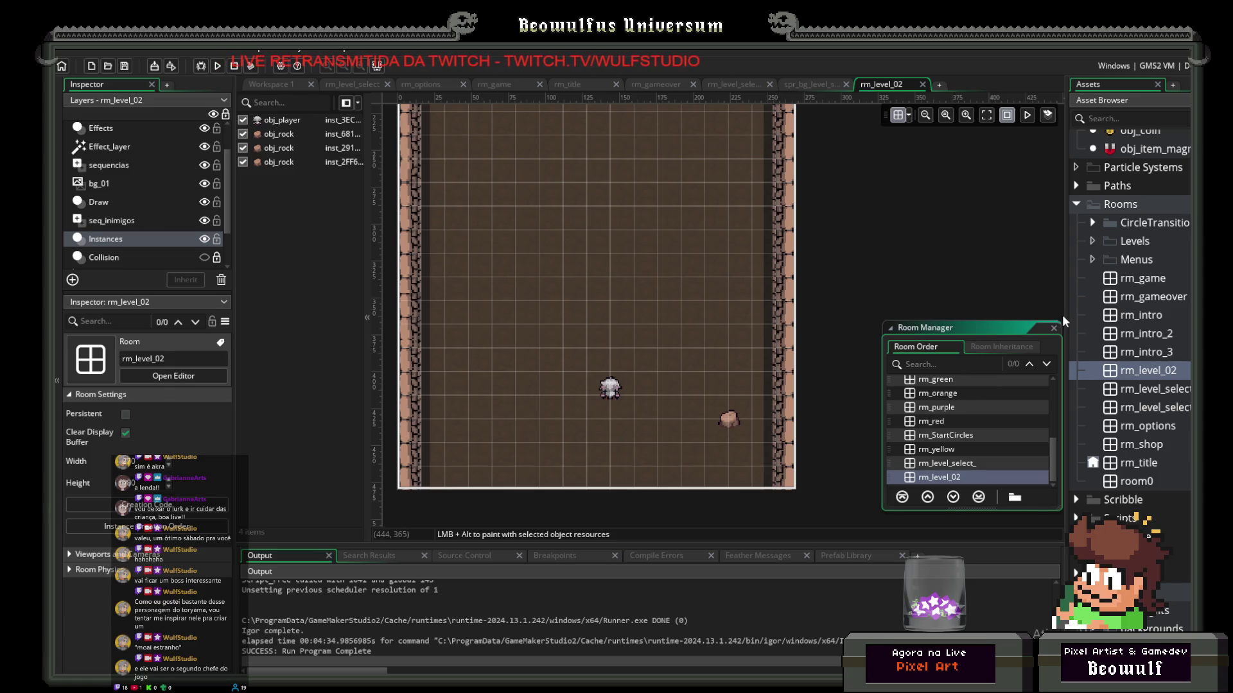
click(1055, 326)
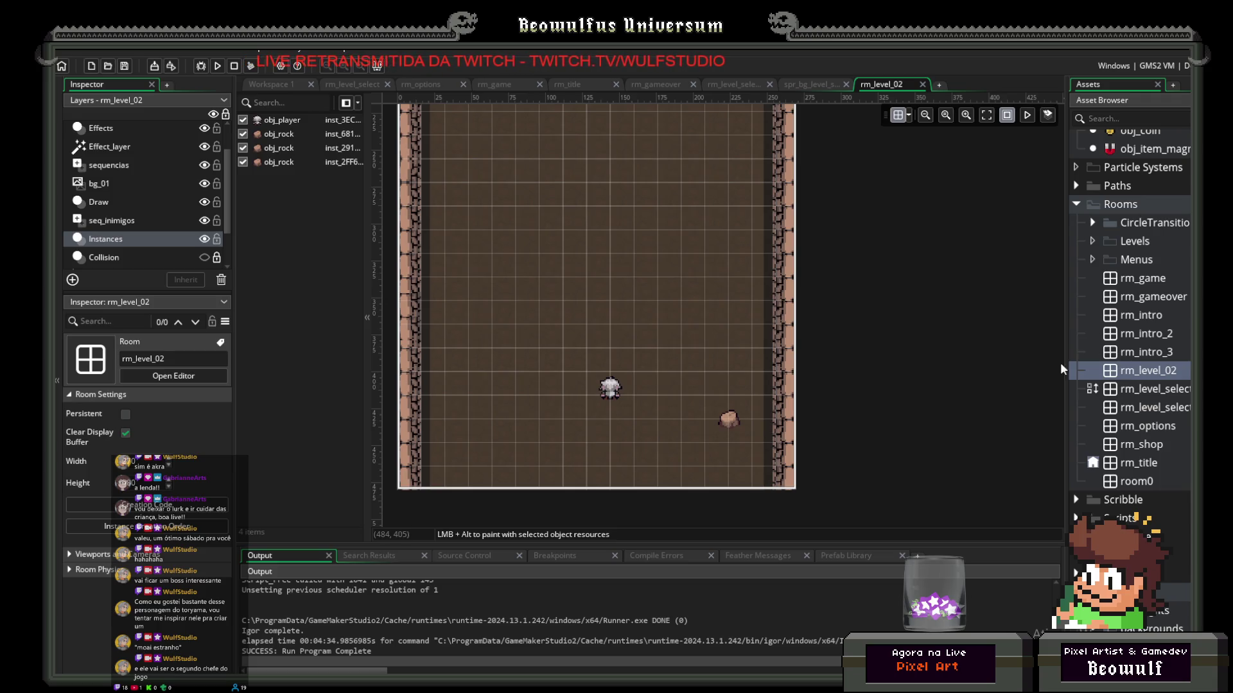
click(220, 66)
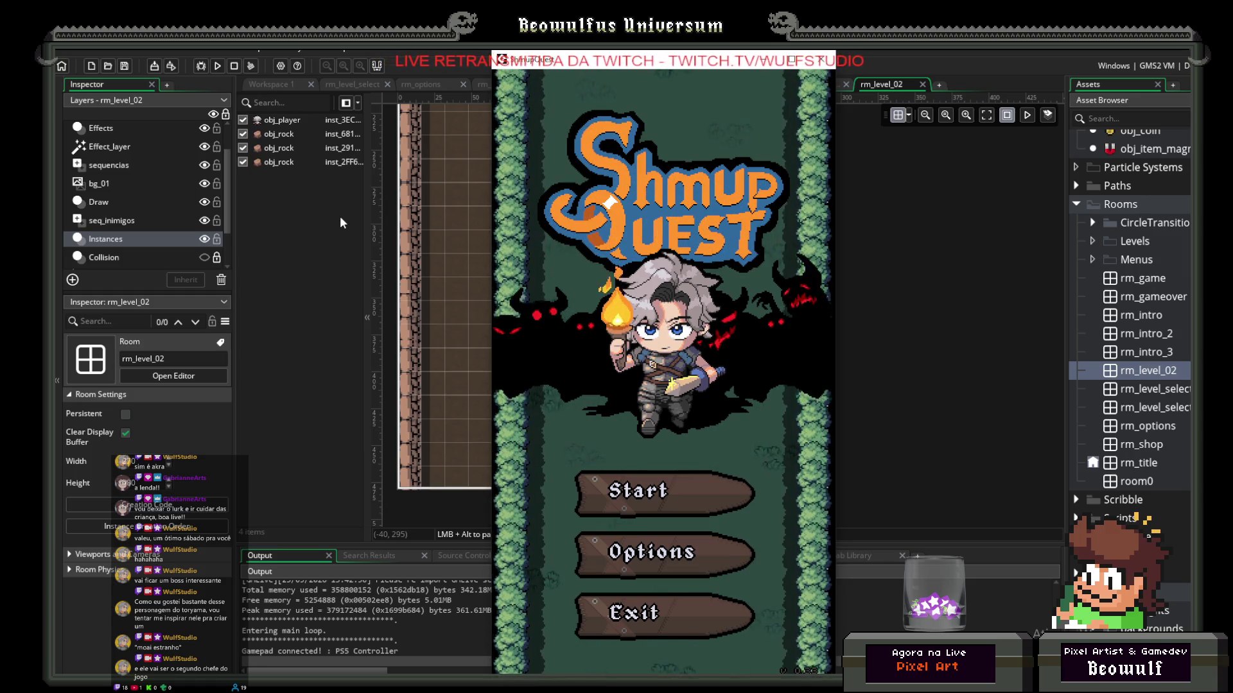
Step: Check the game's Options screen, return to the title menu, and start a new game
click(698, 488)
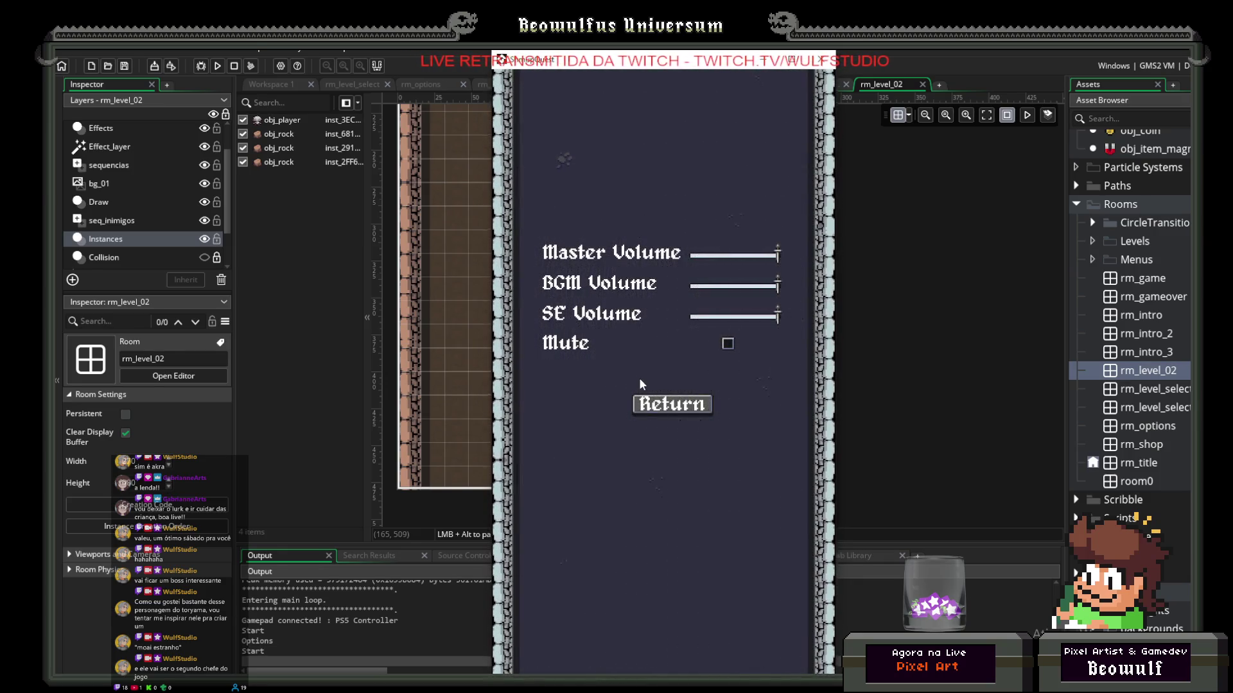
click(651, 403)
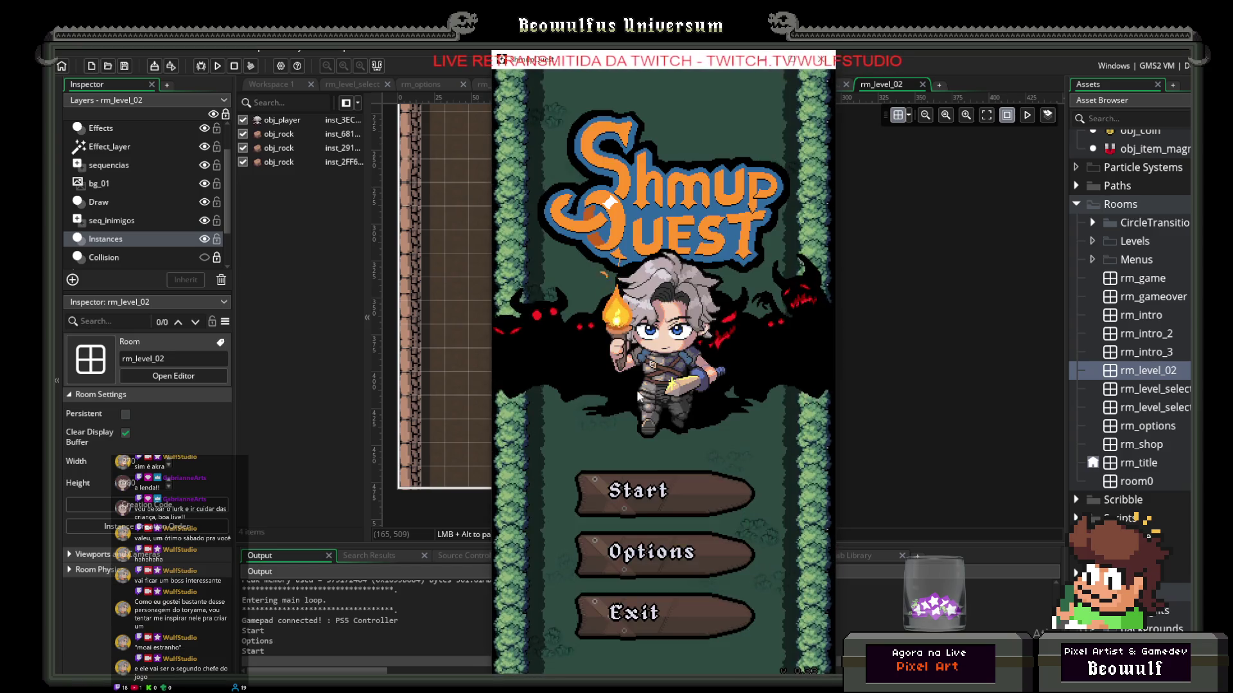
key(alt+Tab)
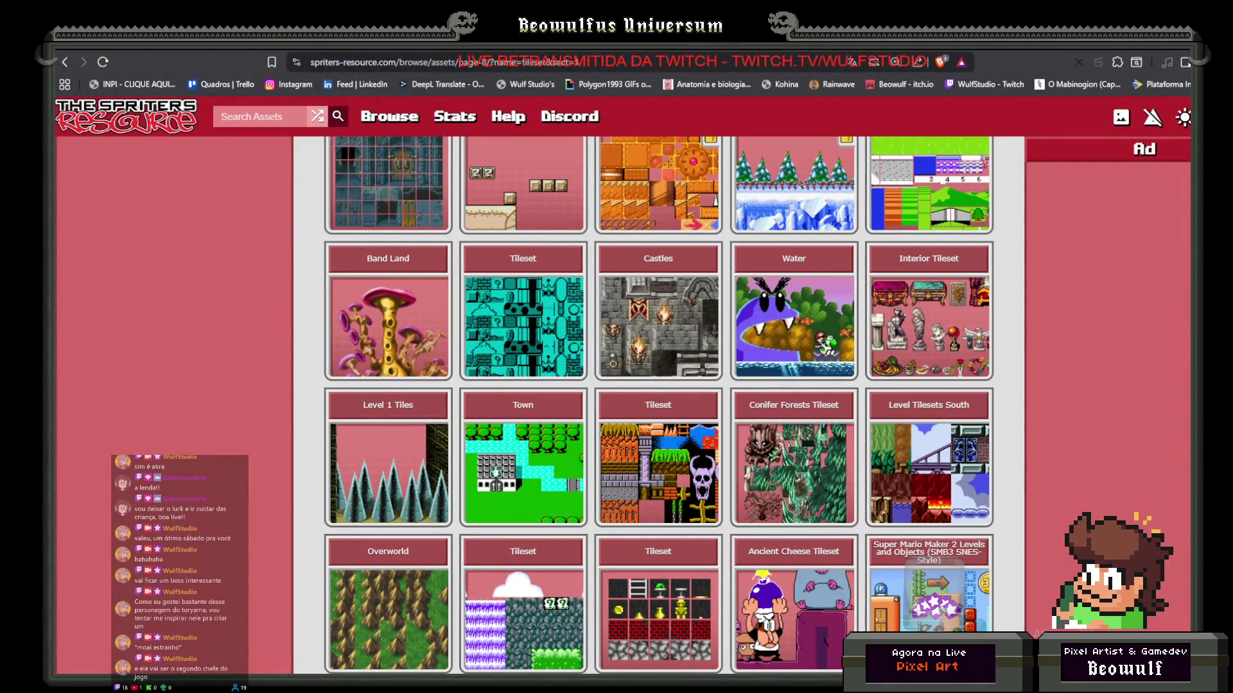
key(alt+Tab)
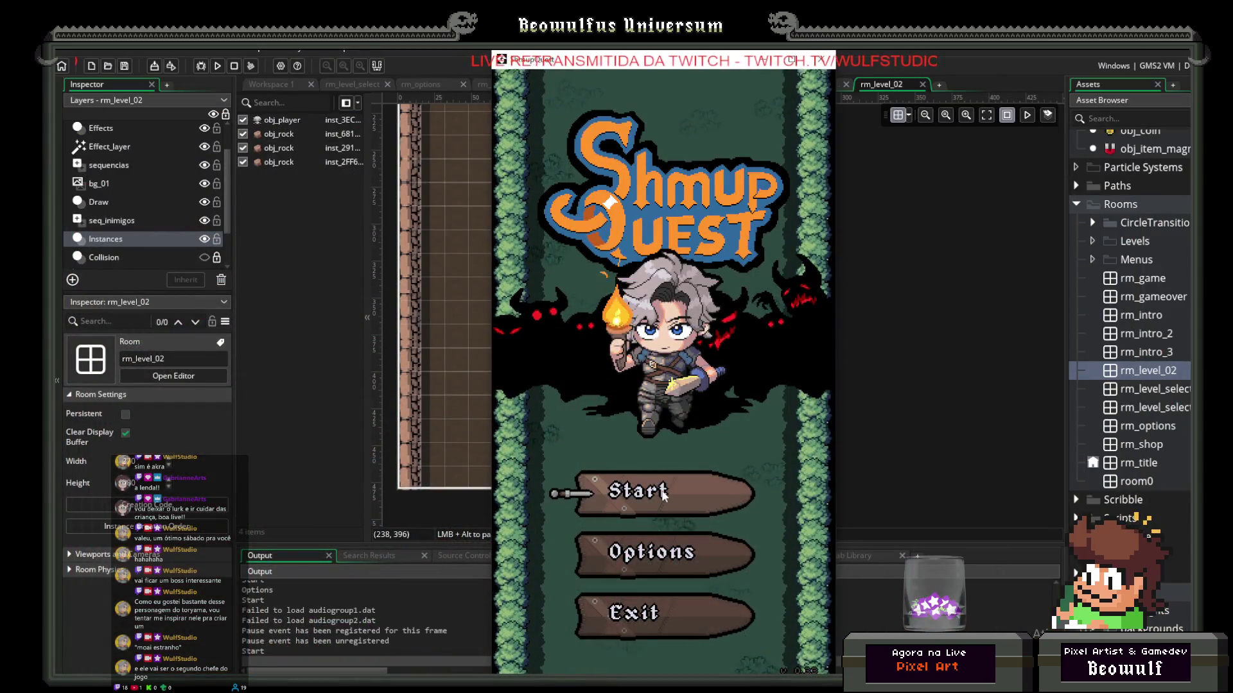
click(663, 495)
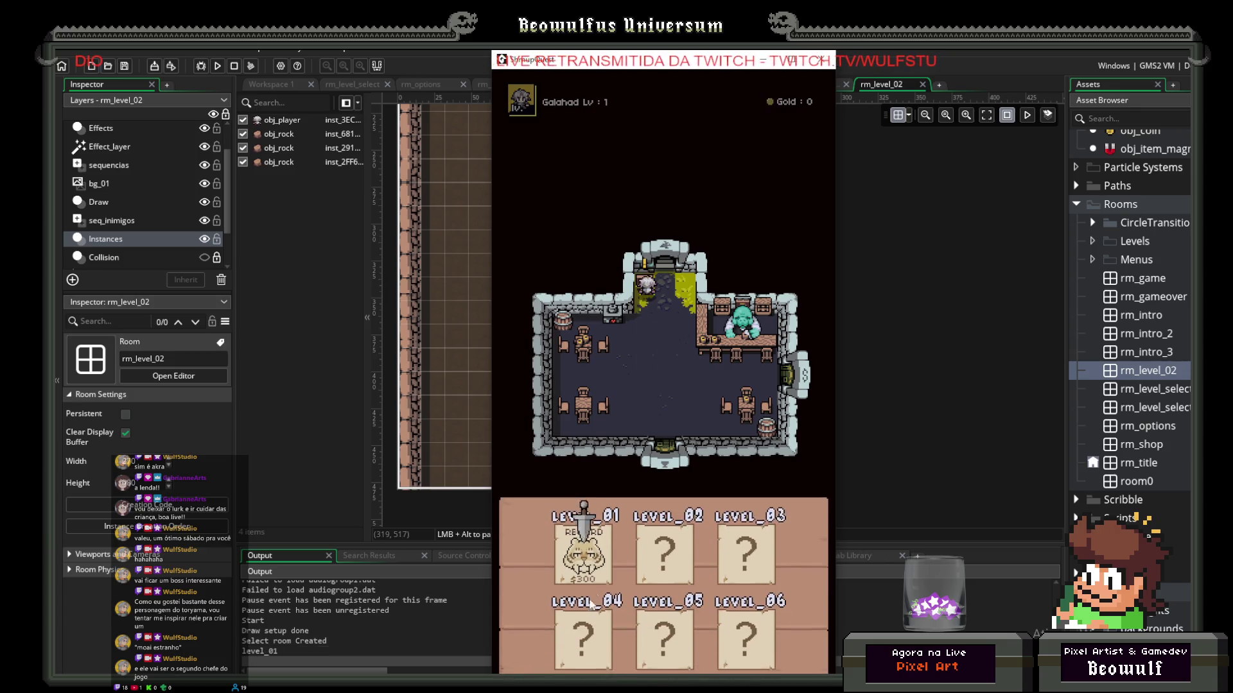
Step: Enter level_01 and shoot bats while steering for gold, reaching score 6 and 32 gold
key(Return)
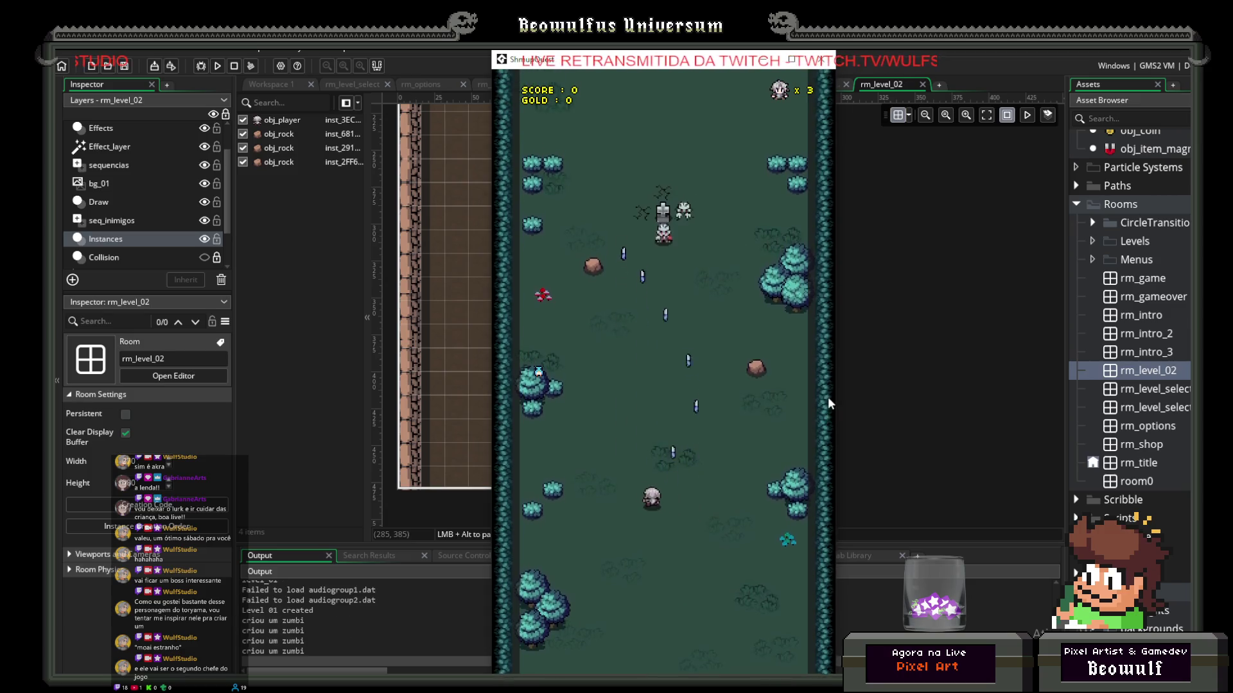
key(Down)
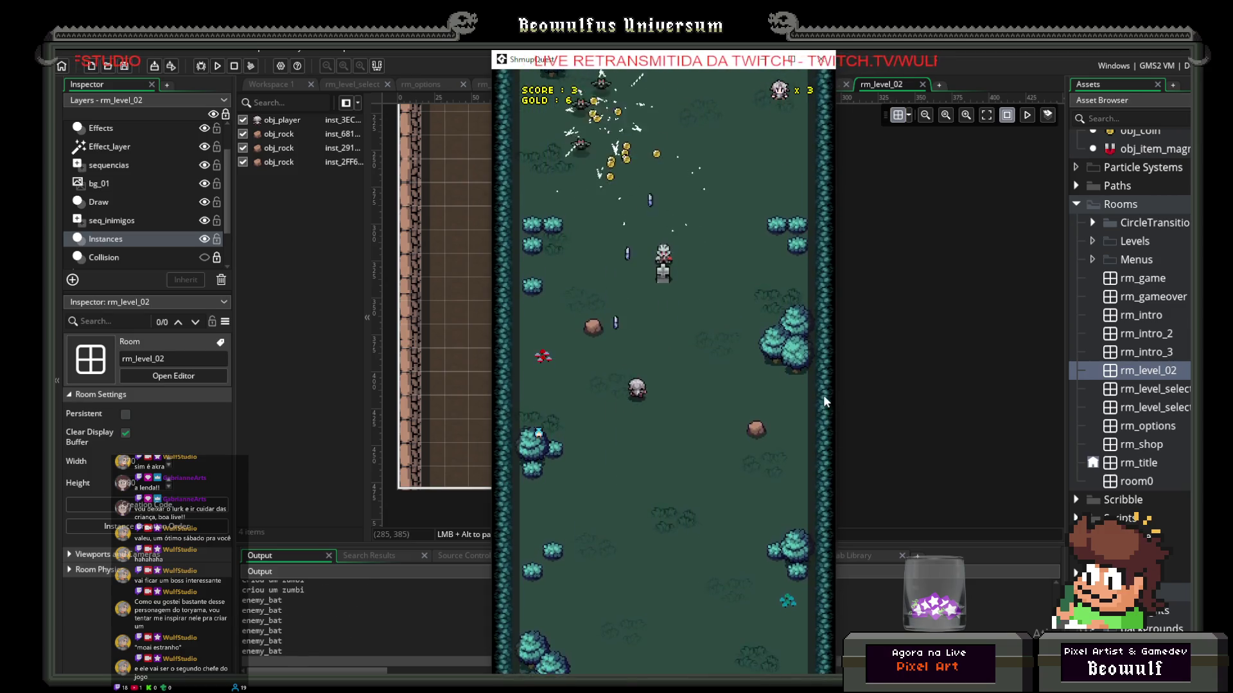
key(Down)
key(Left)
key(Up)
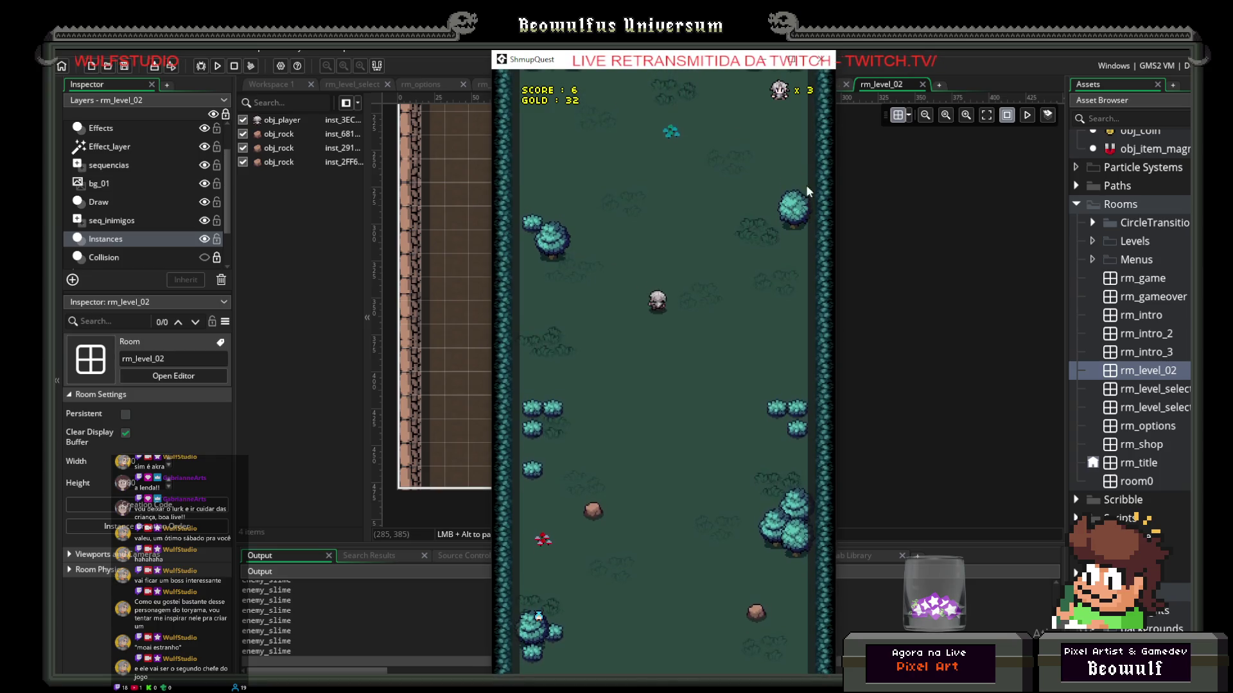
key(Left)
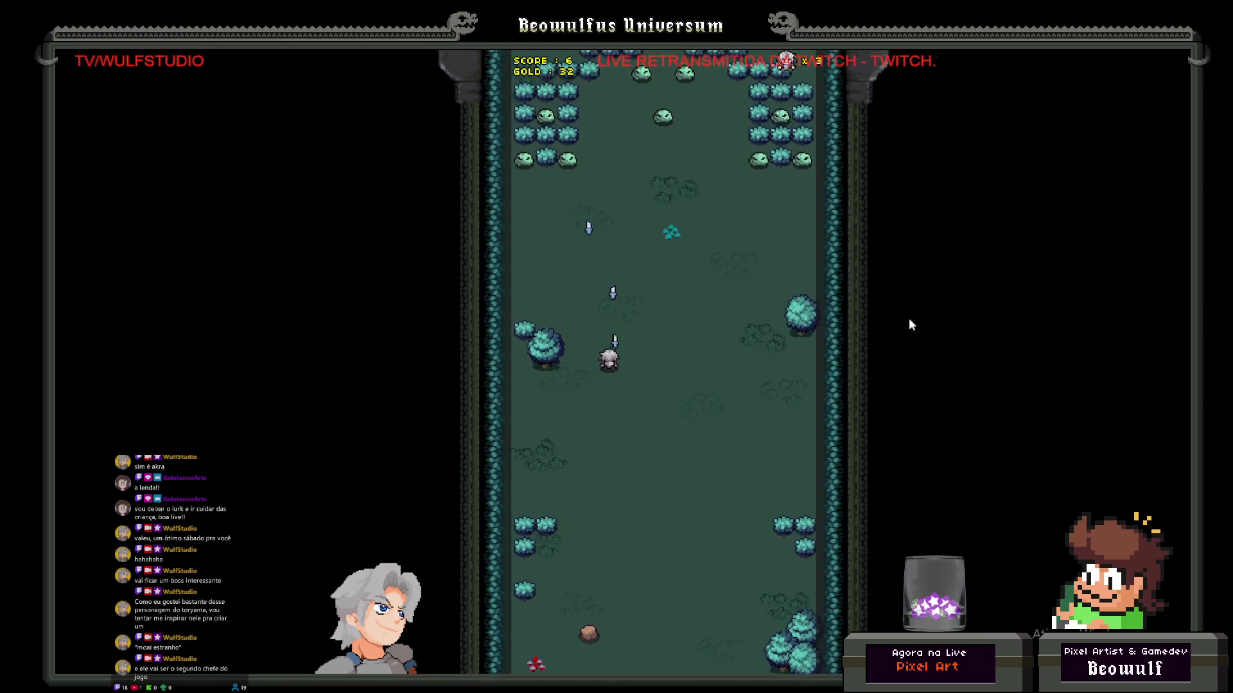
Step: Weave the ship up and down through the forest, firing at enemies and collecting gold
key(Right)
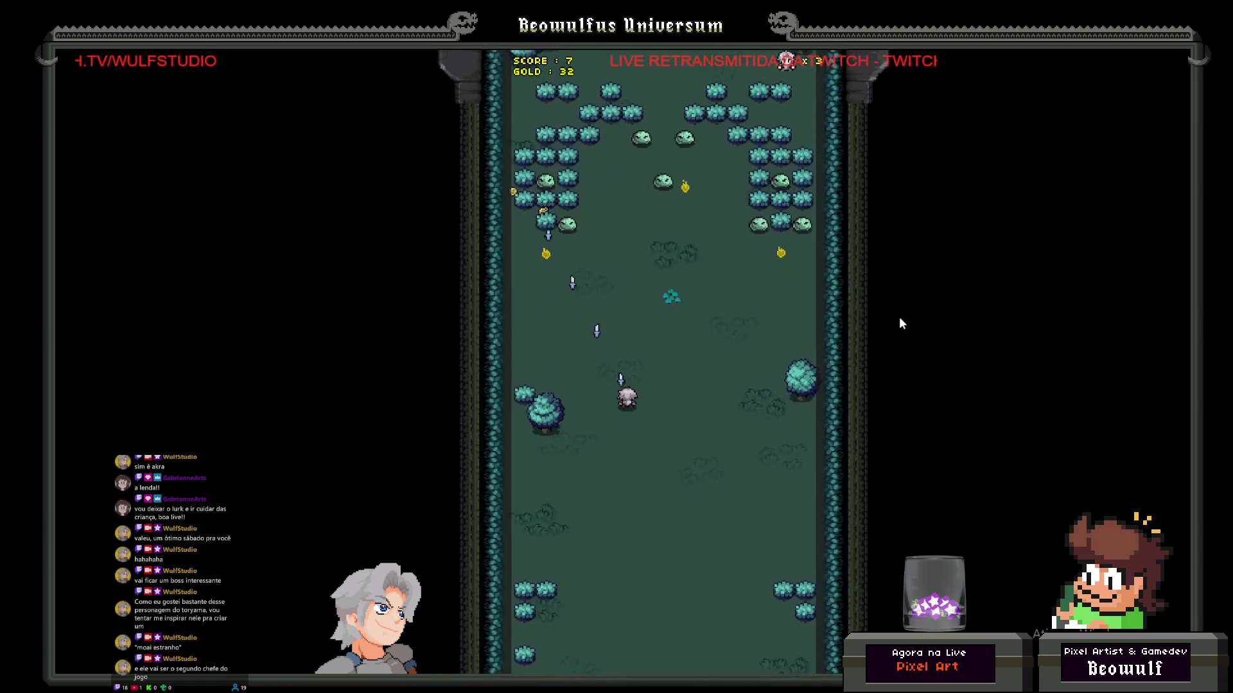
key(Left)
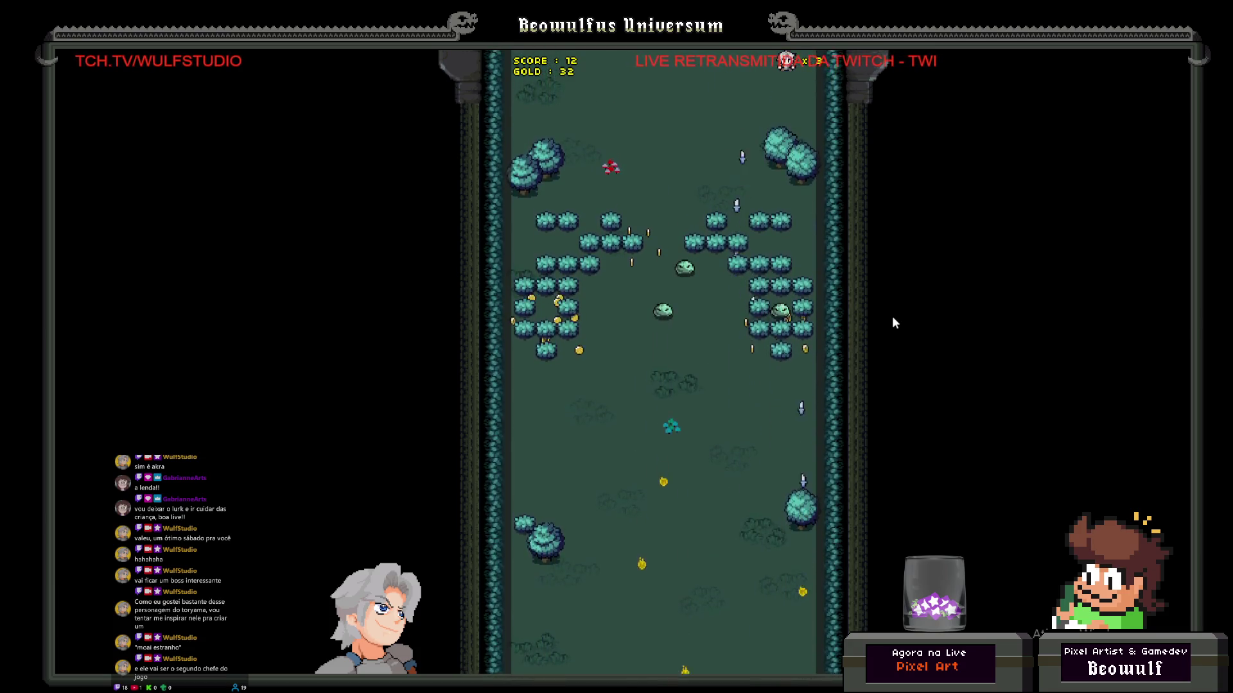
key(Left)
key(Up)
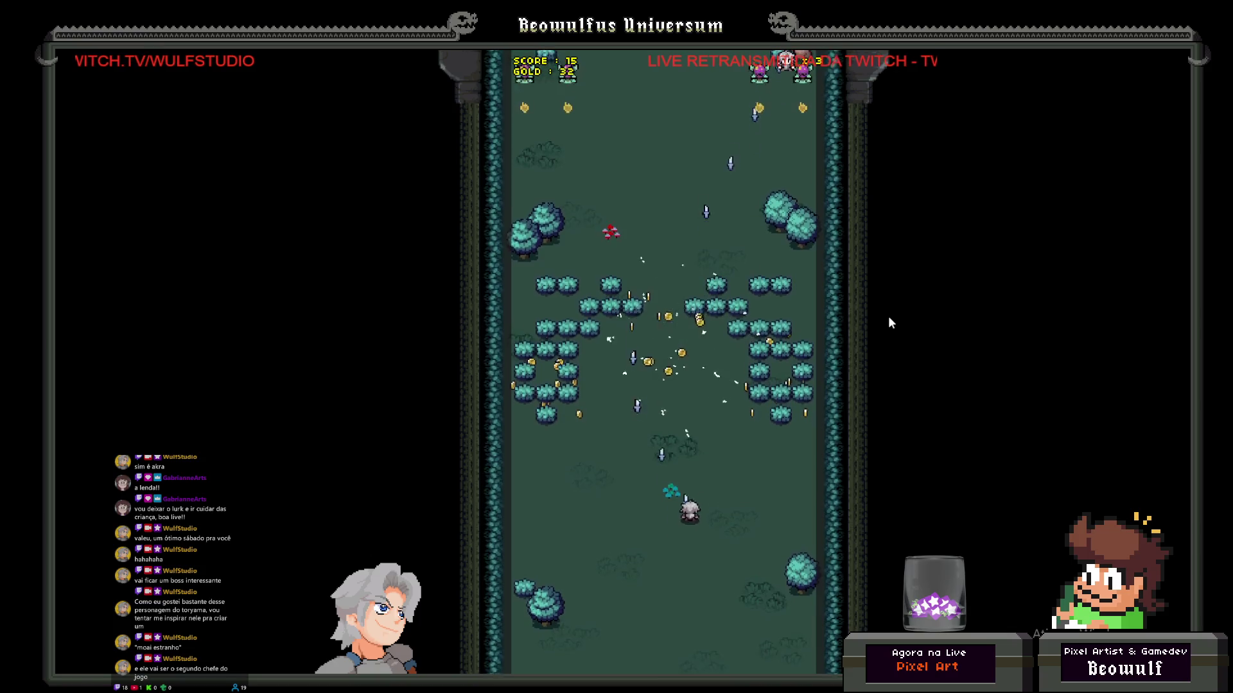
key(Down)
key(Left)
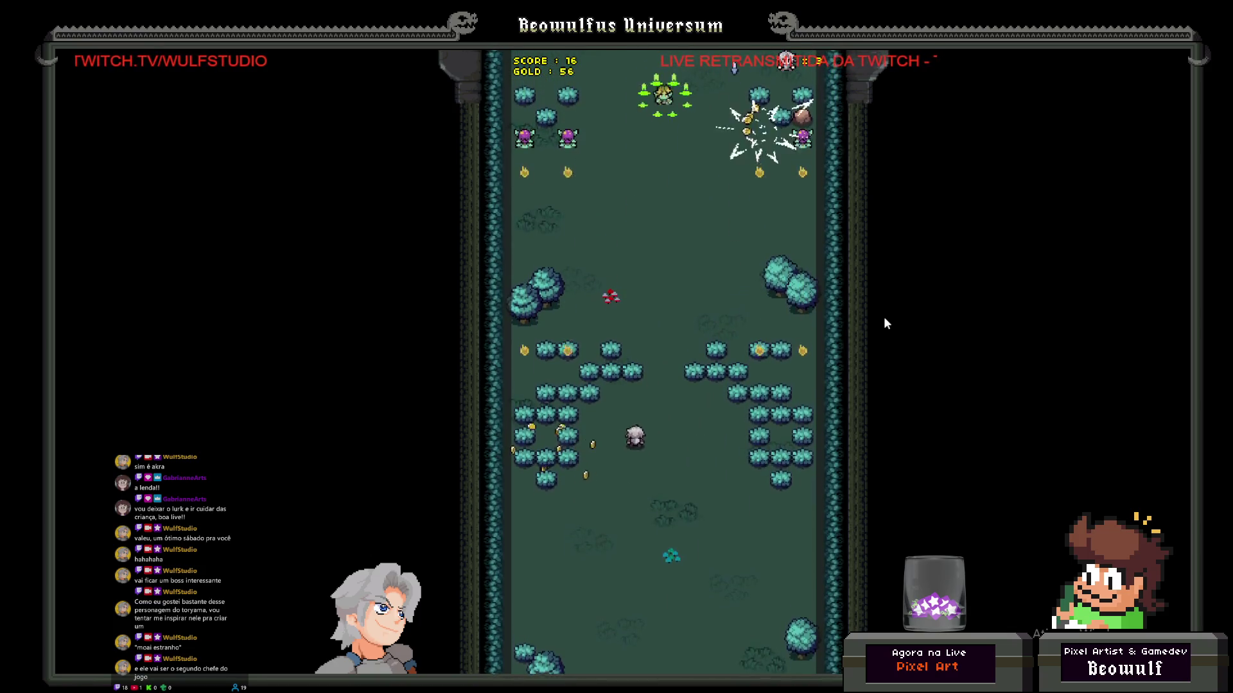
key(Right)
key(Up)
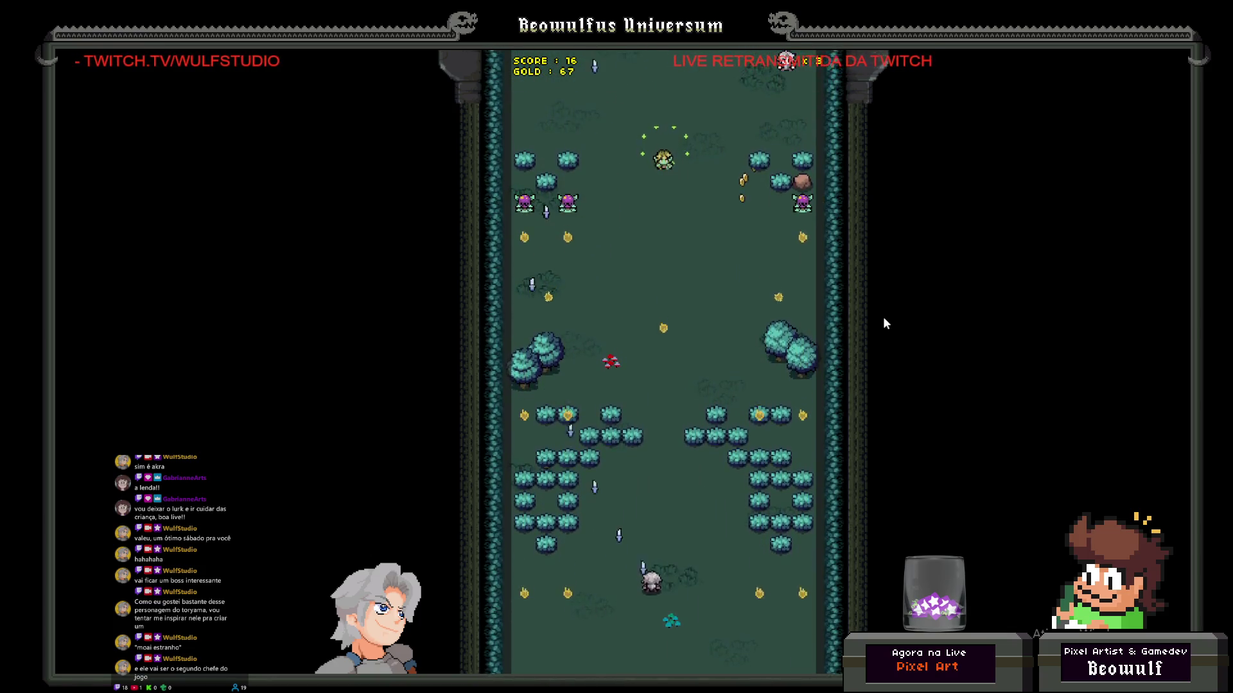
key(Left)
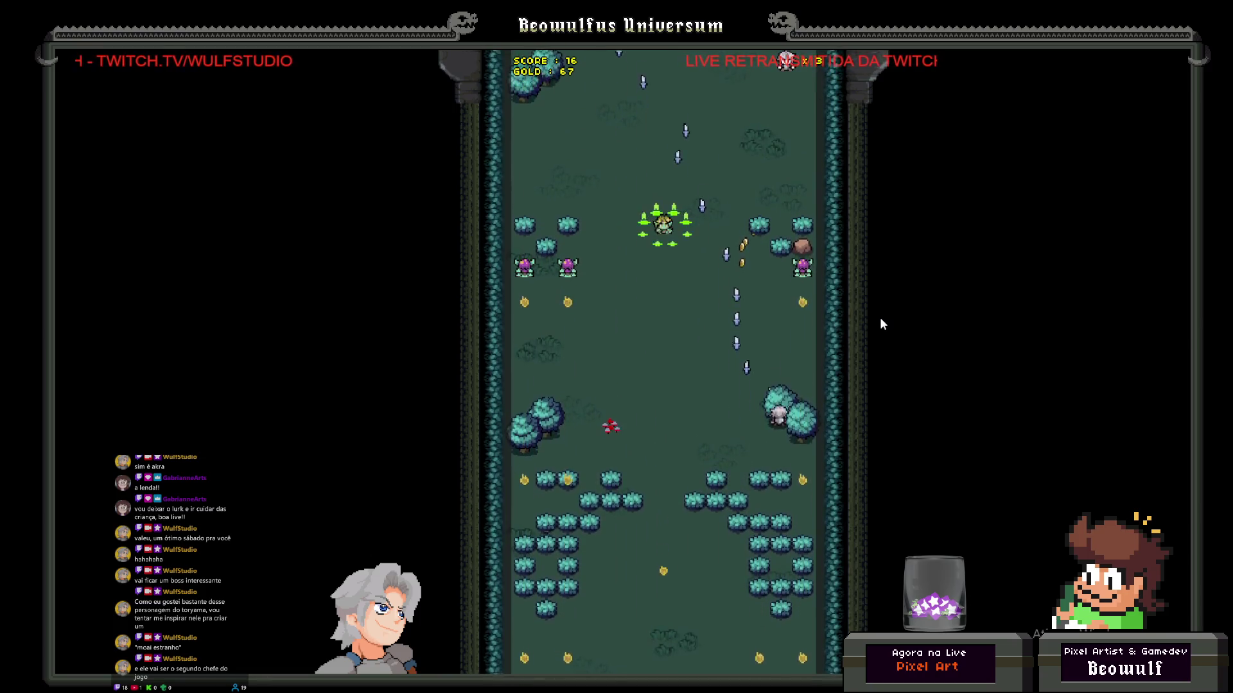
key(Down)
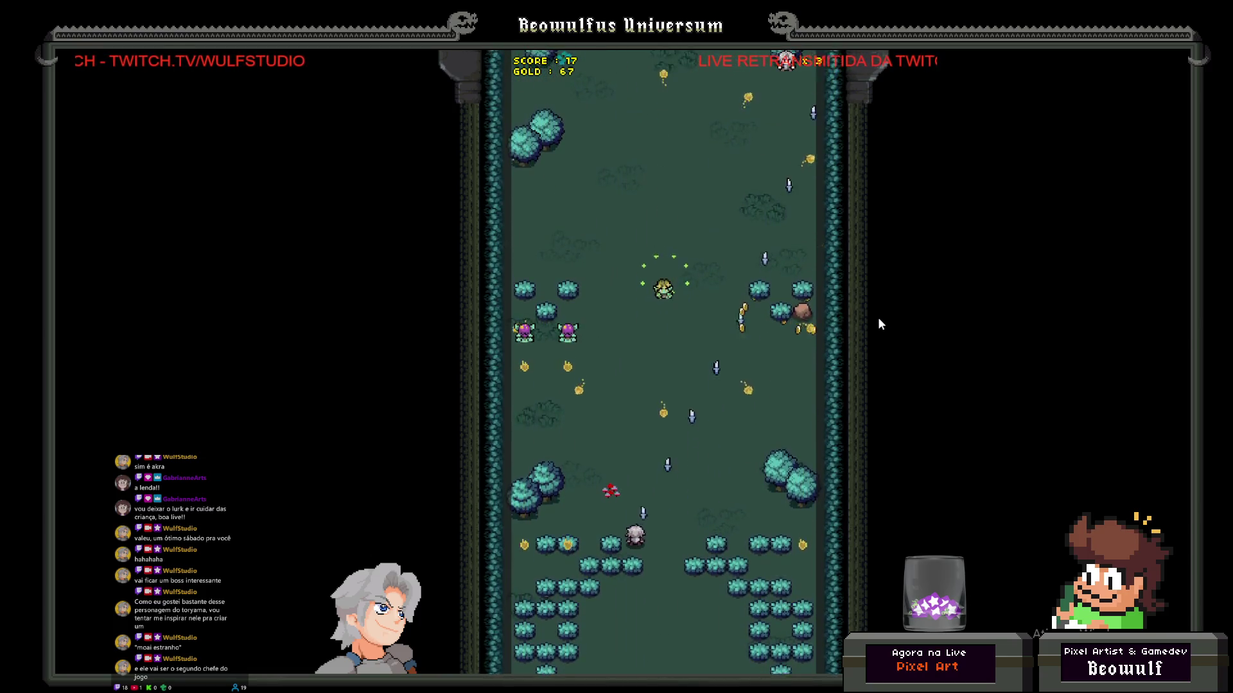
key(Down)
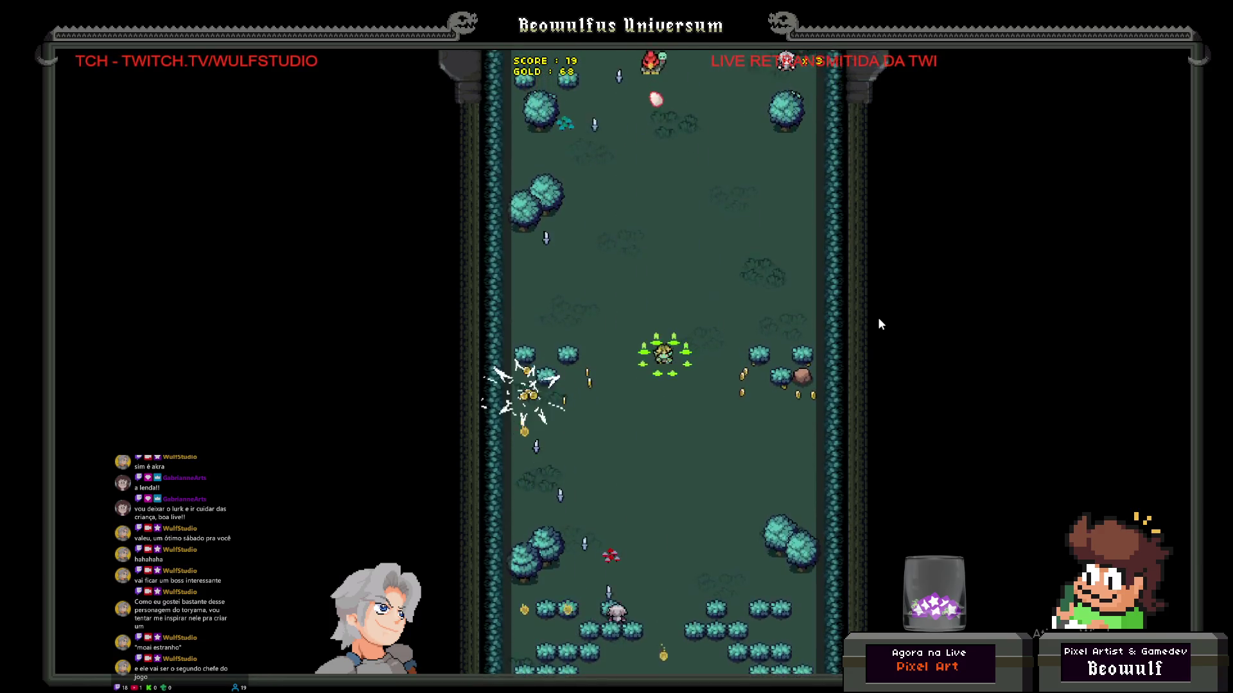
key(Down)
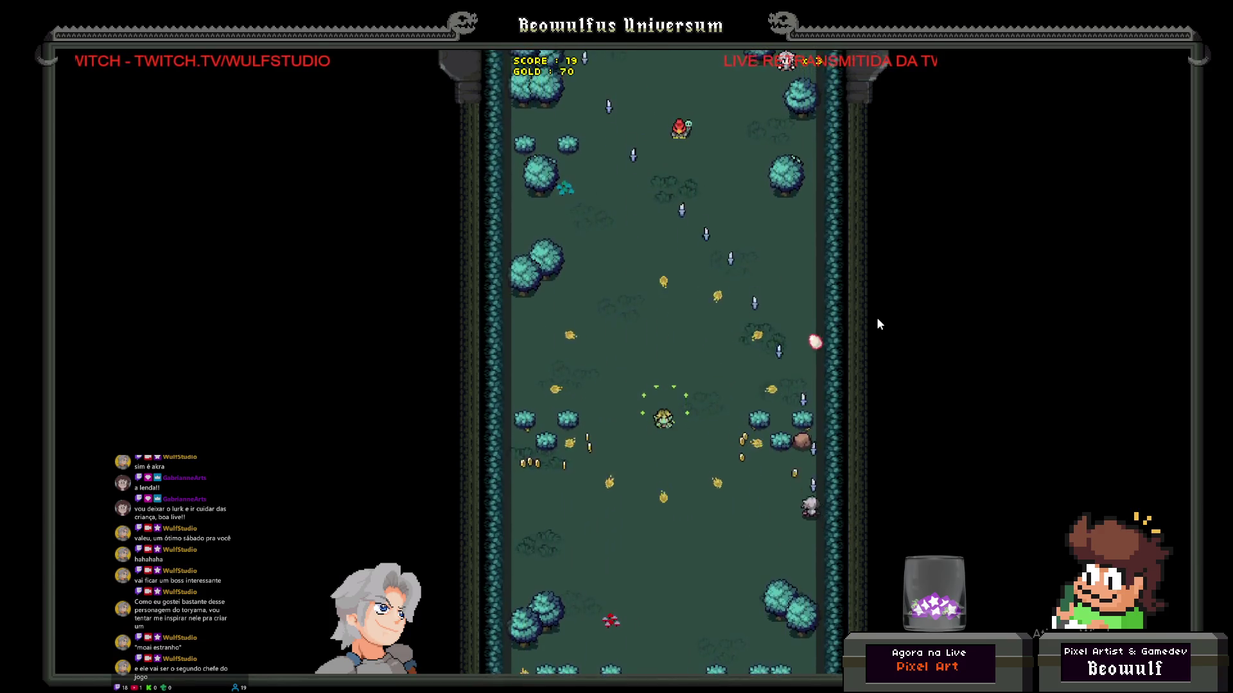
key(Down)
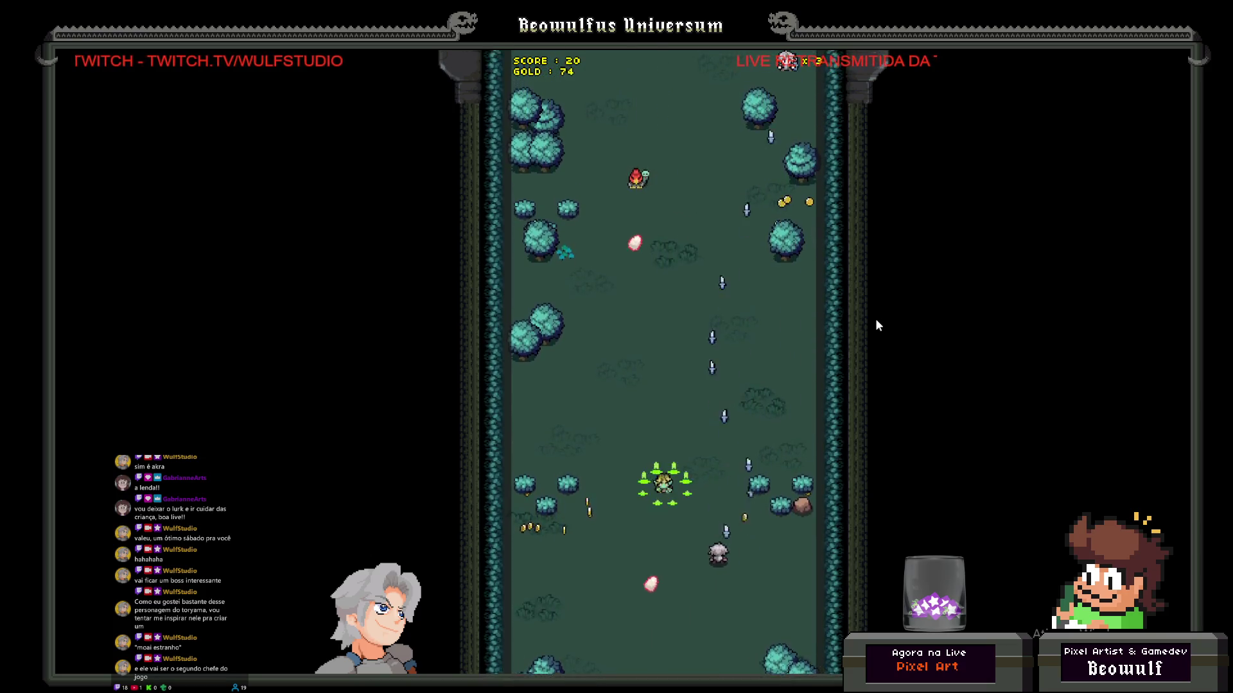
Step: Keep dodging enemies near the bottom and left edge while gathering gold coins
key(Right)
key(Right)
key(Up)
key(Left)
key(Left)
key(Right)
key(Down)
key(Up)
key(Left)
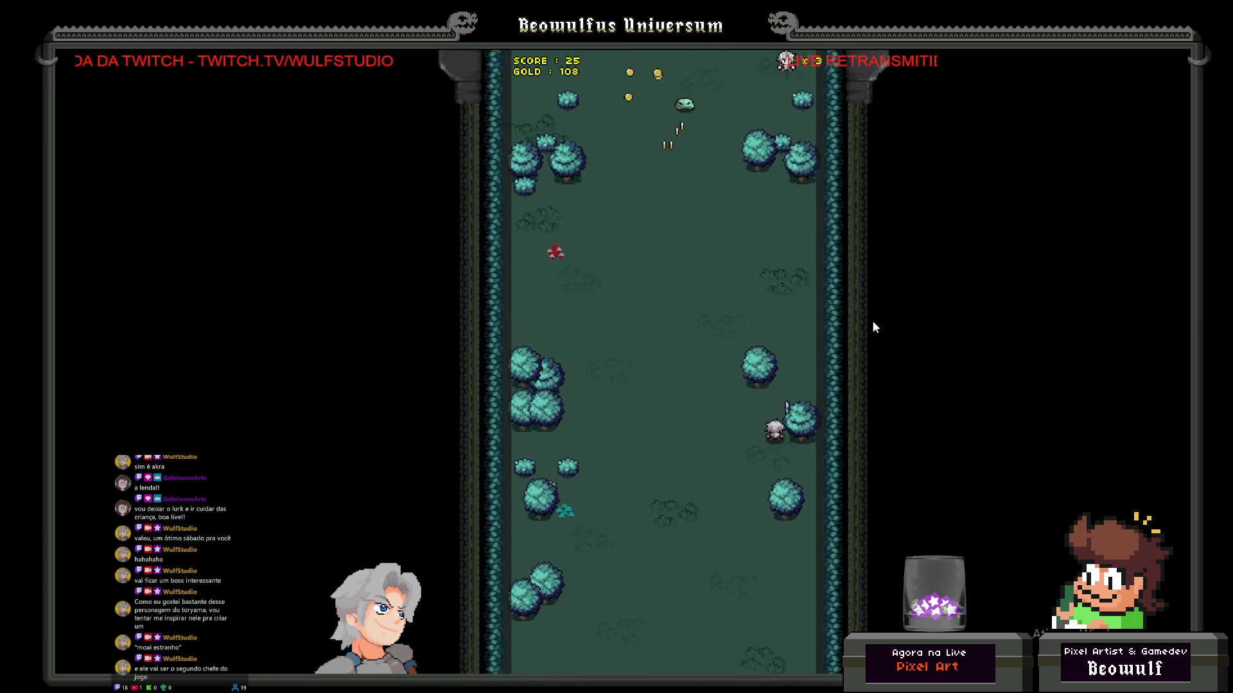
key(Left)
key(Down)
key(Right)
key(Left)
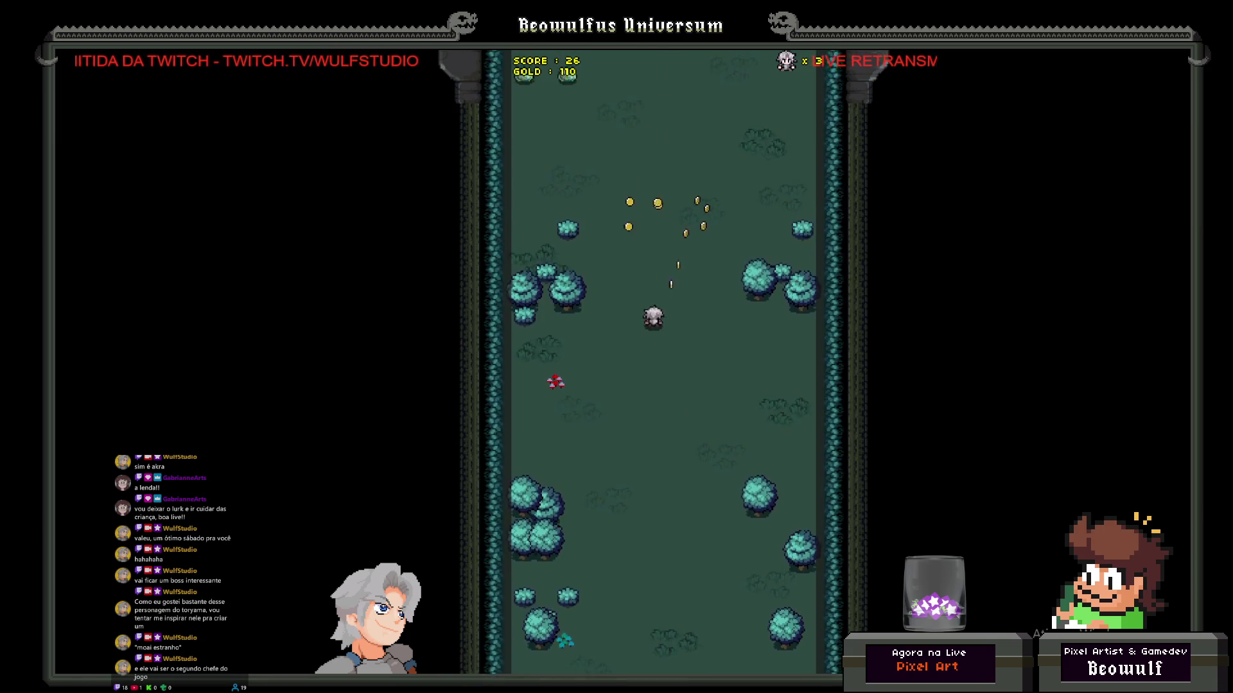
key(Right)
key(Left)
key(Left)
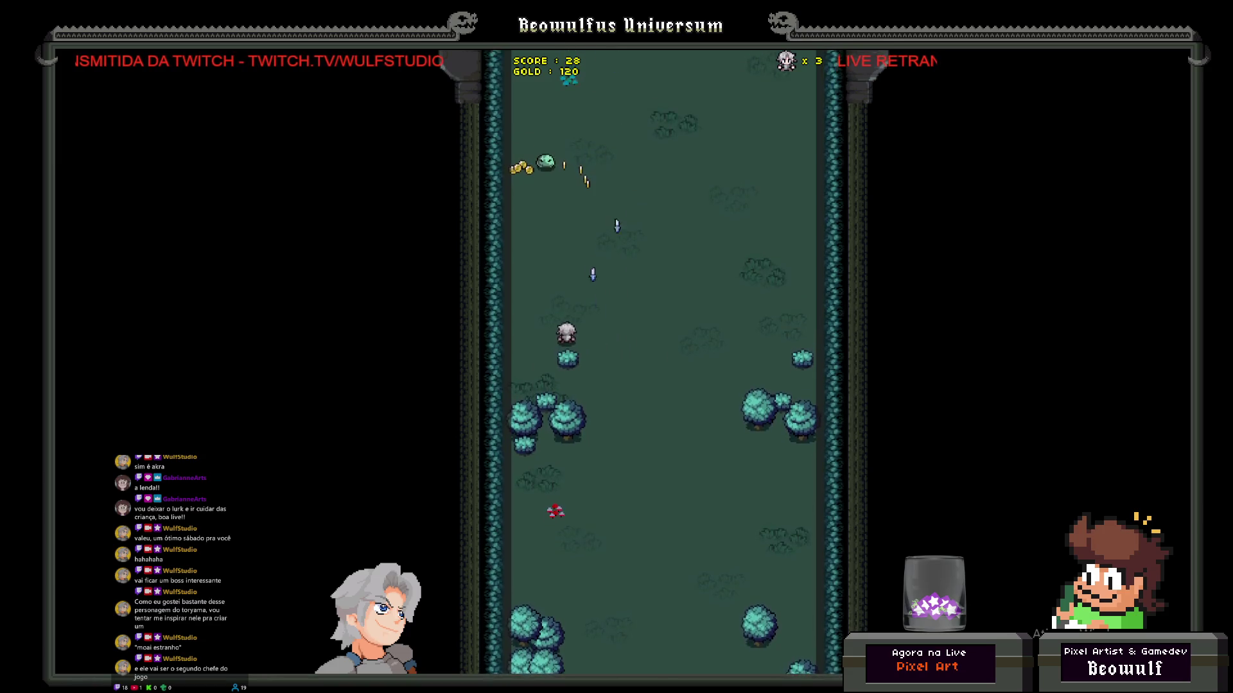
key(Right)
key(Up)
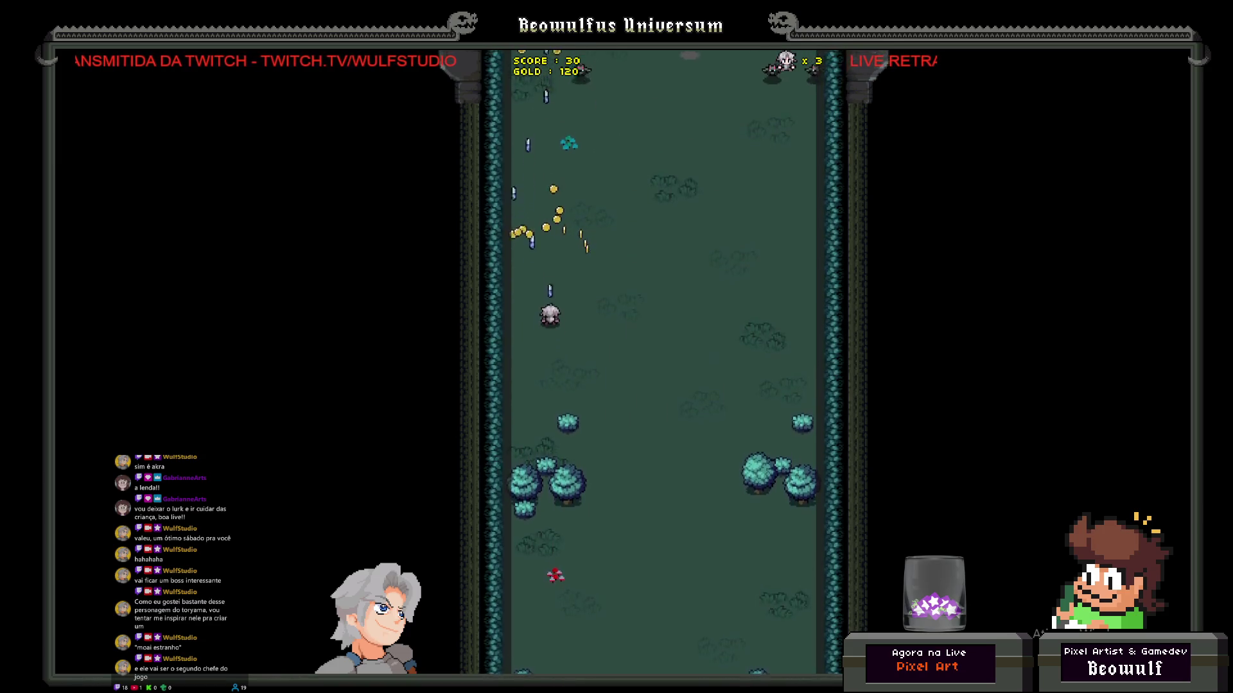
key(Down)
key(Right)
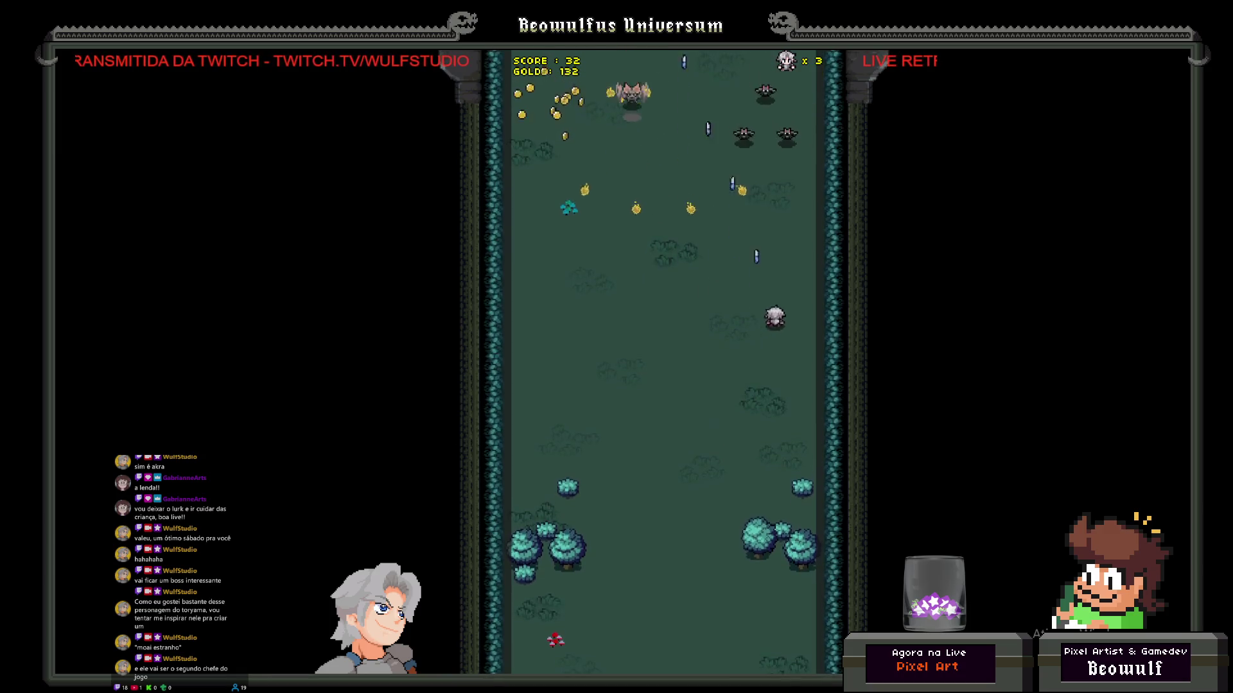
key(Left)
key(Left)
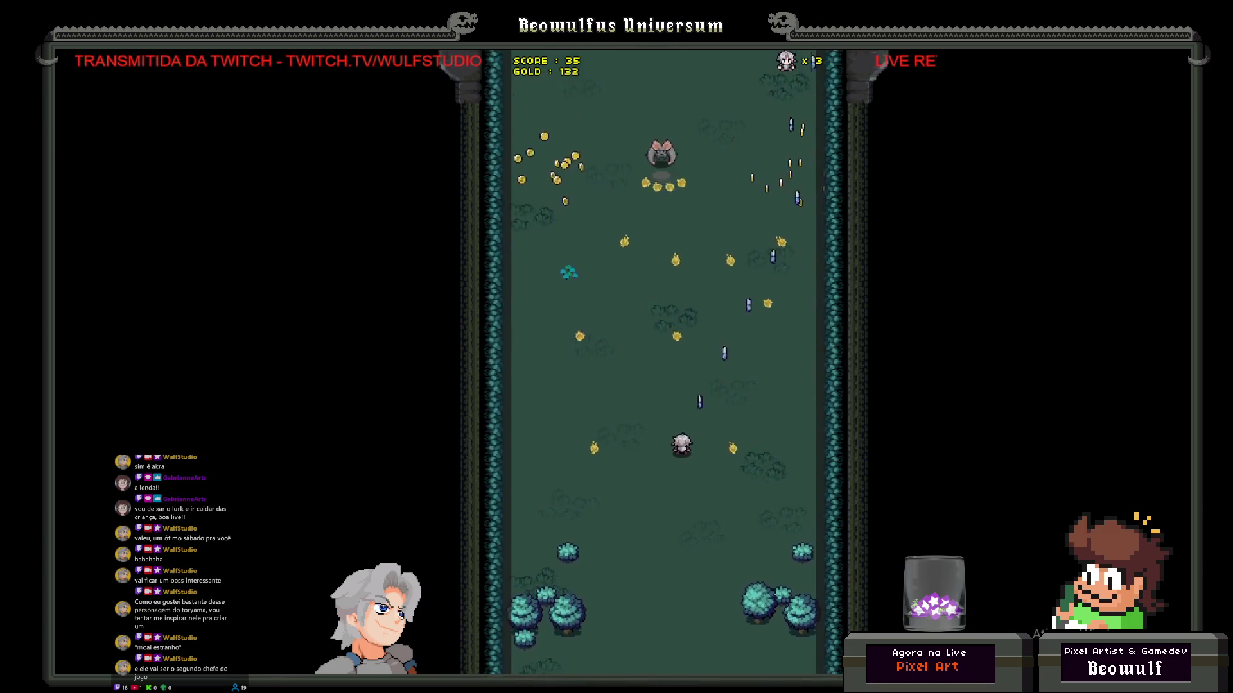
Step: Continue steering and firing until the ship loses all lives and Game Over appears
key(Up)
key(Up)
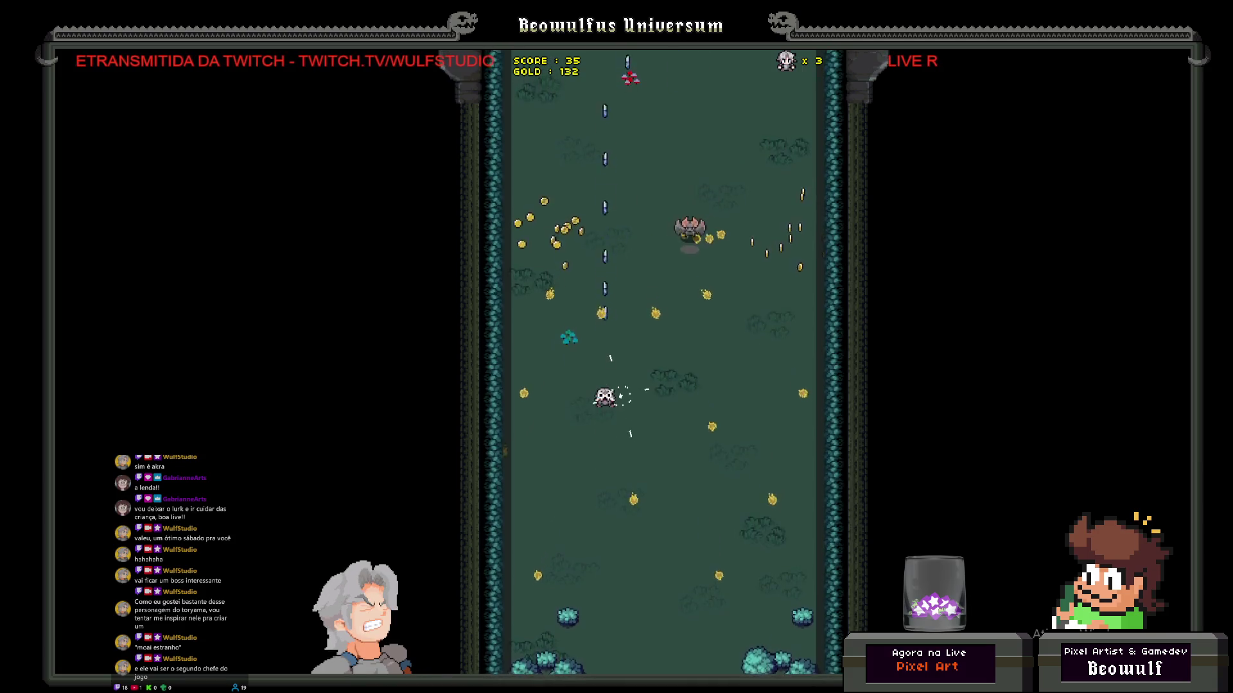
key(Down)
key(Left)
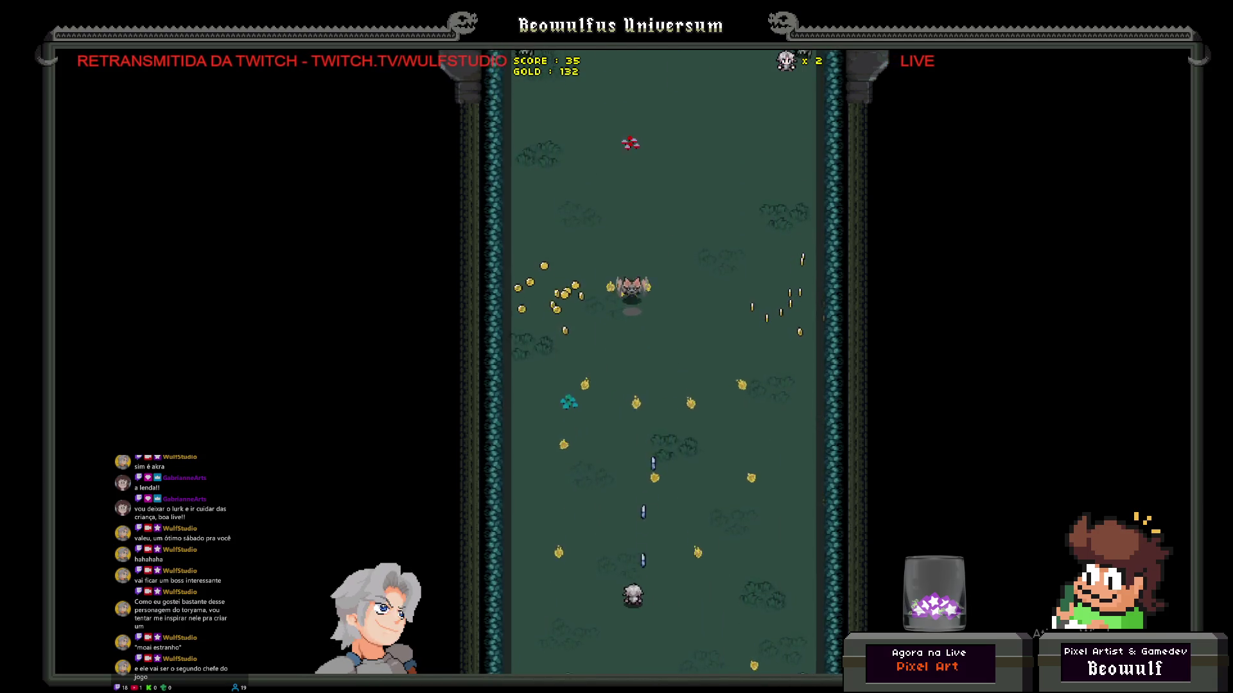
key(Right)
key(Down)
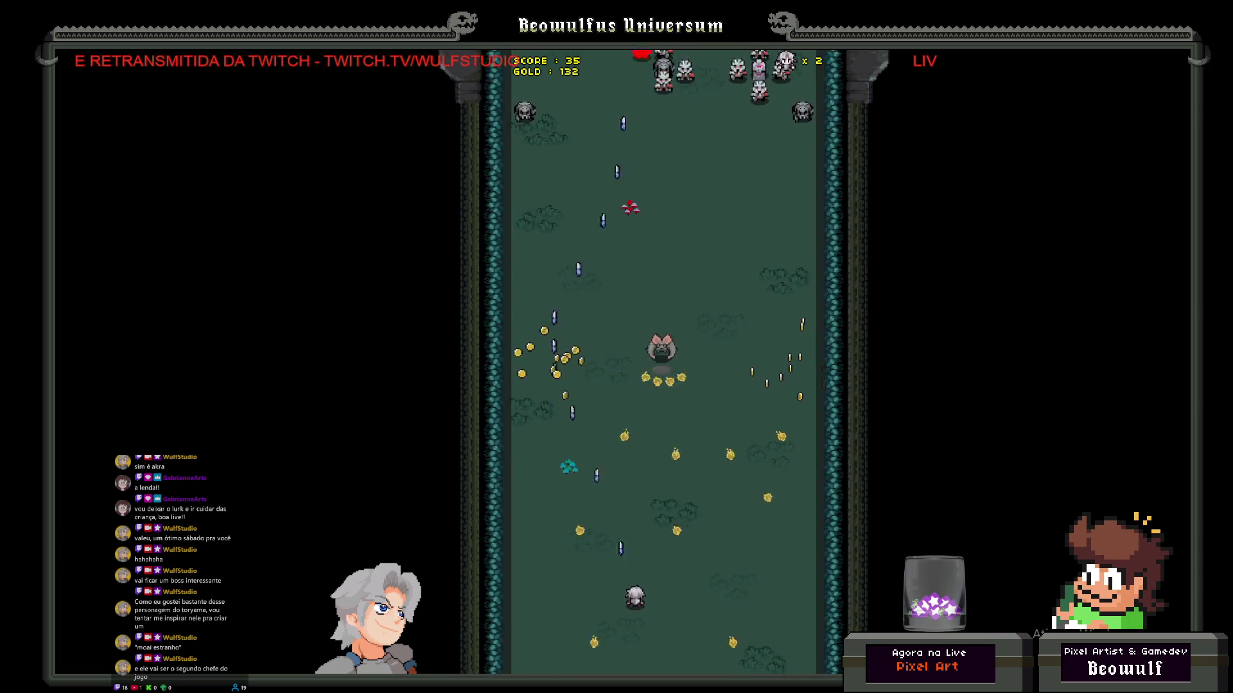
key(Left)
key(Right)
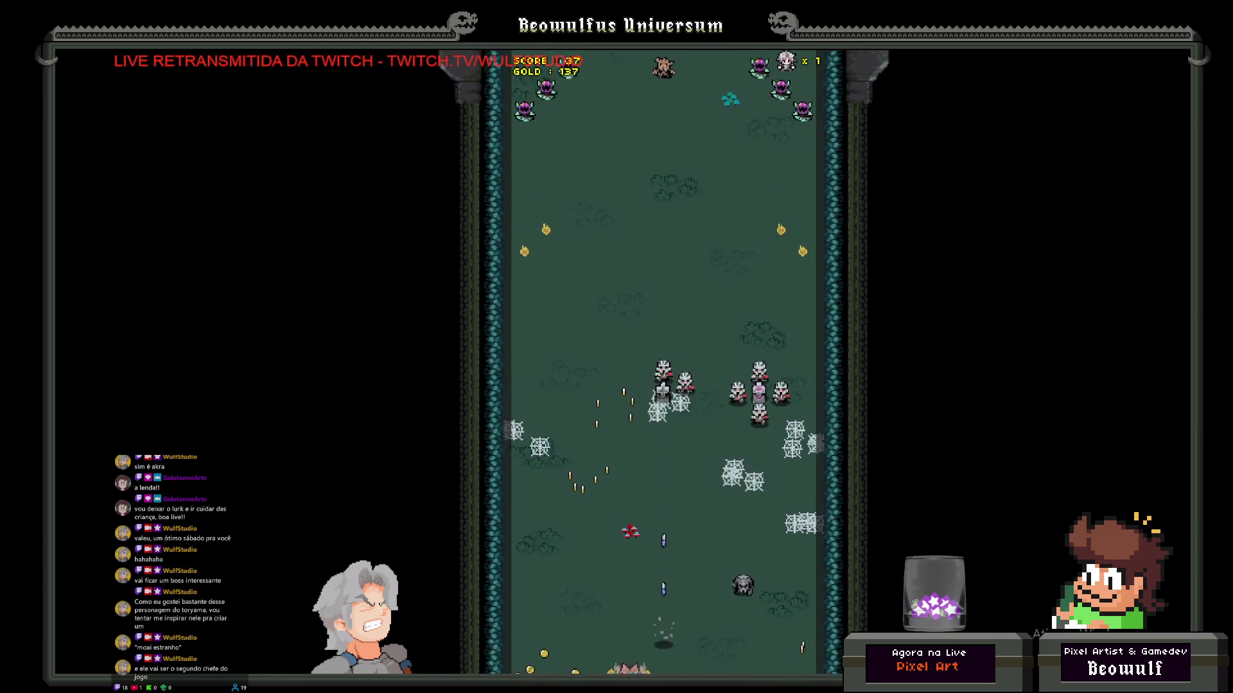
key(Left)
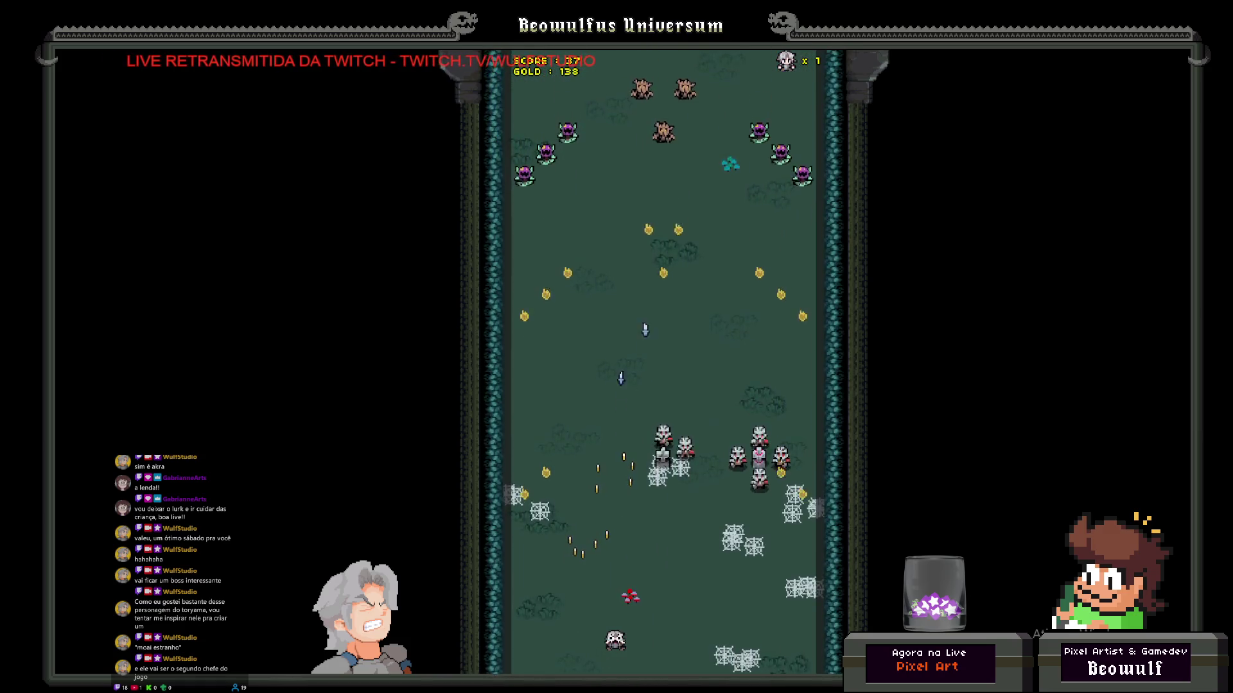
key(Right)
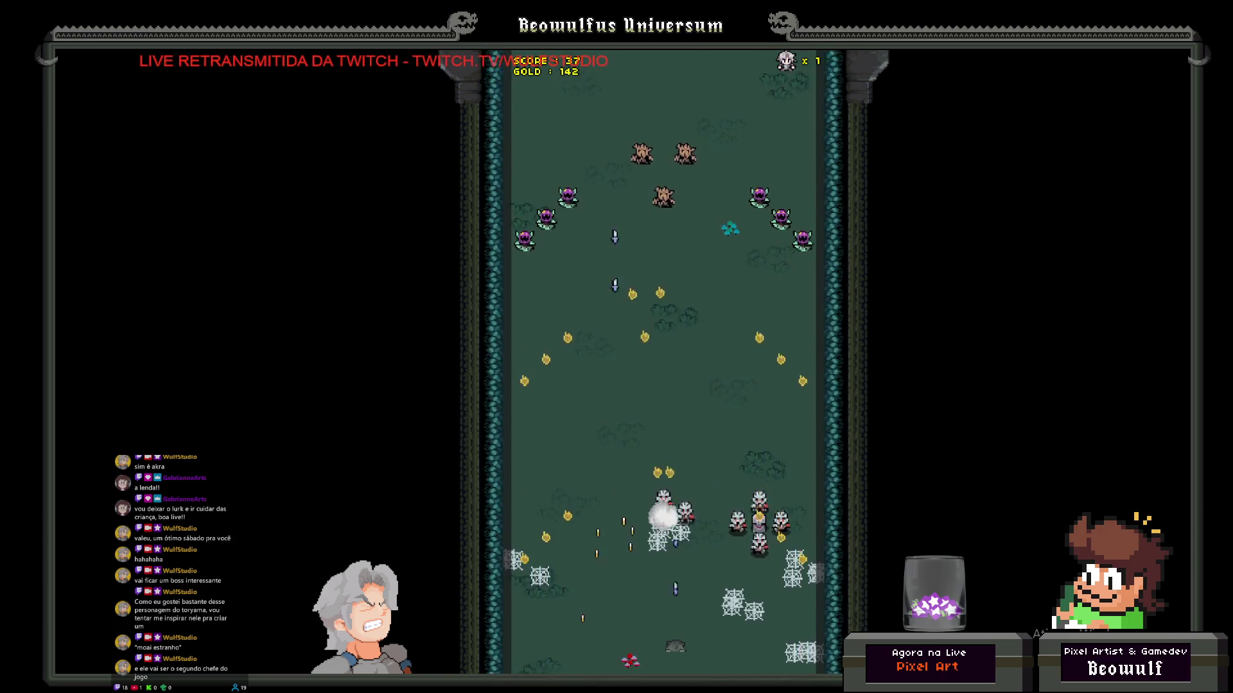
key(Right)
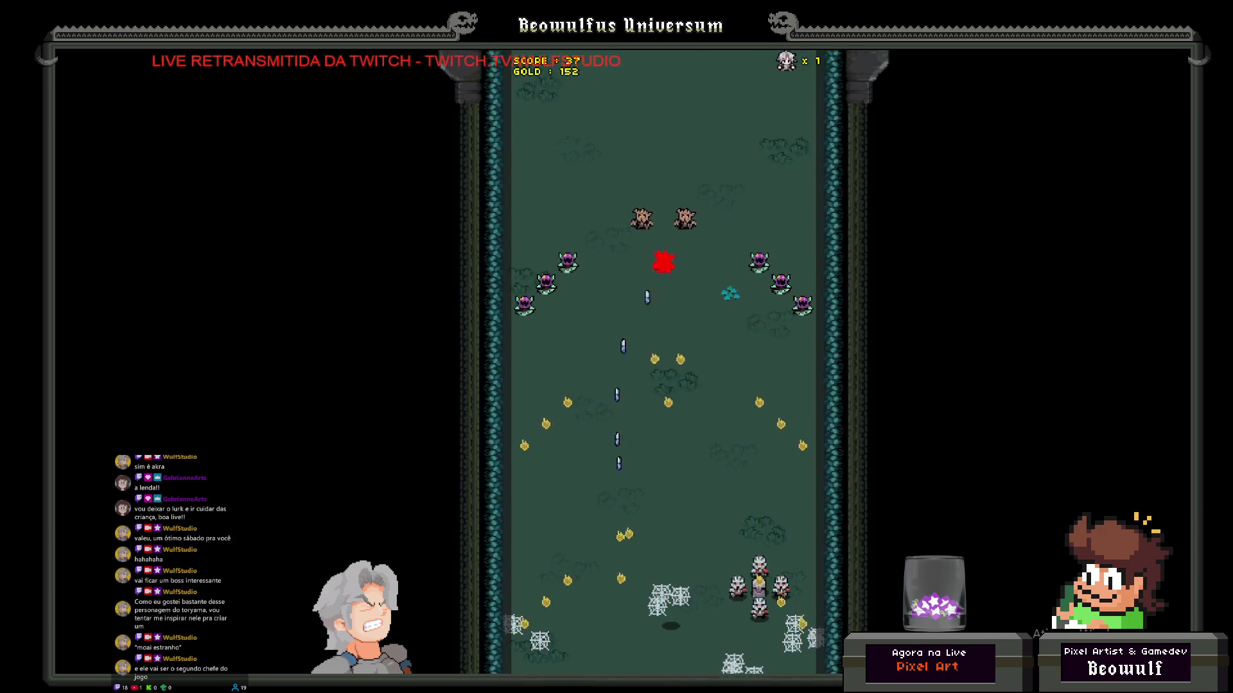
key(Left)
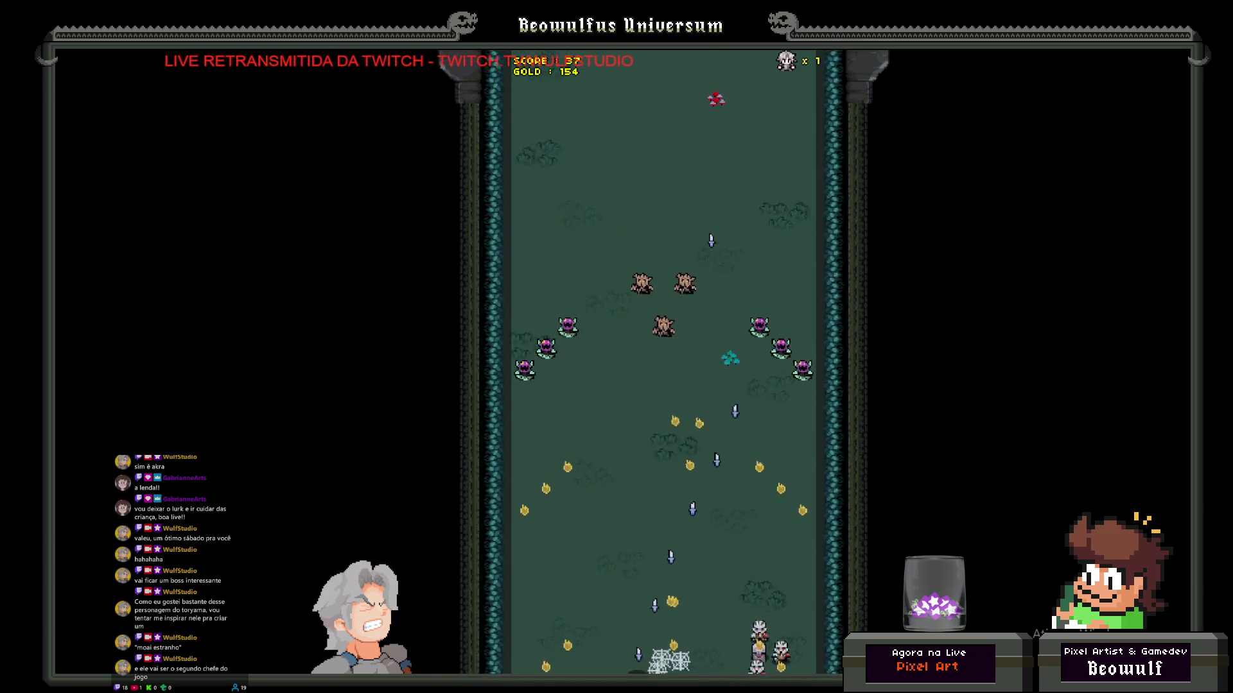
key(Up)
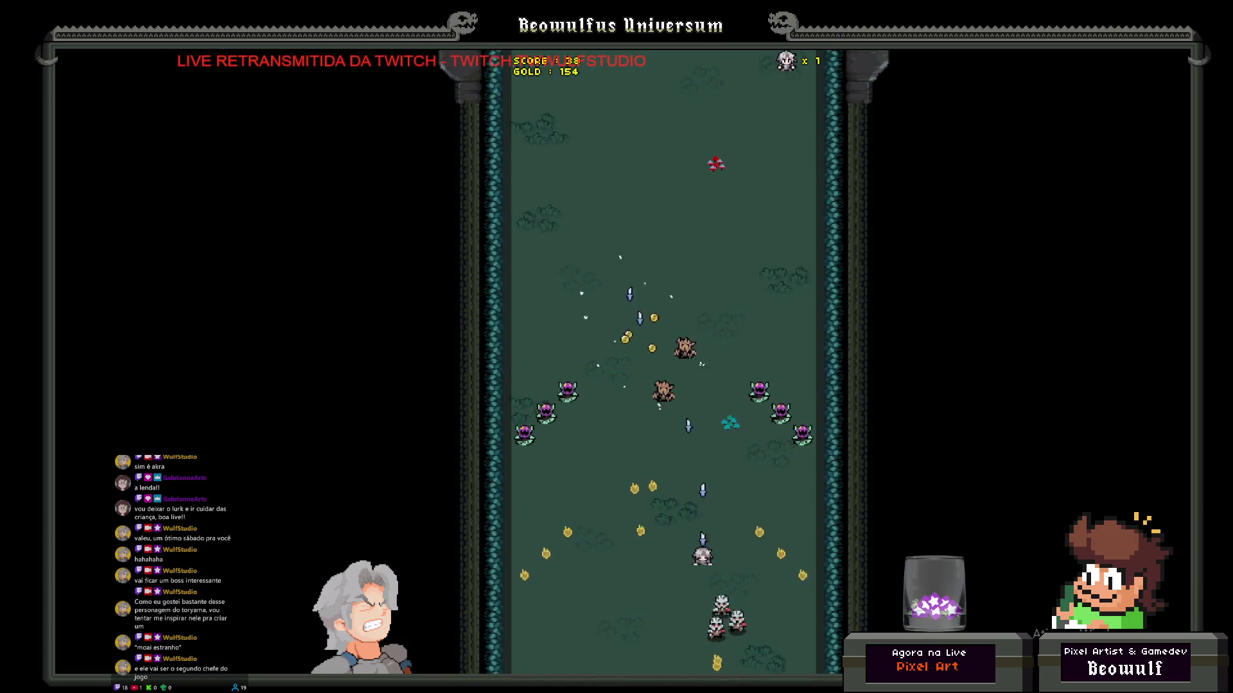
key(Left)
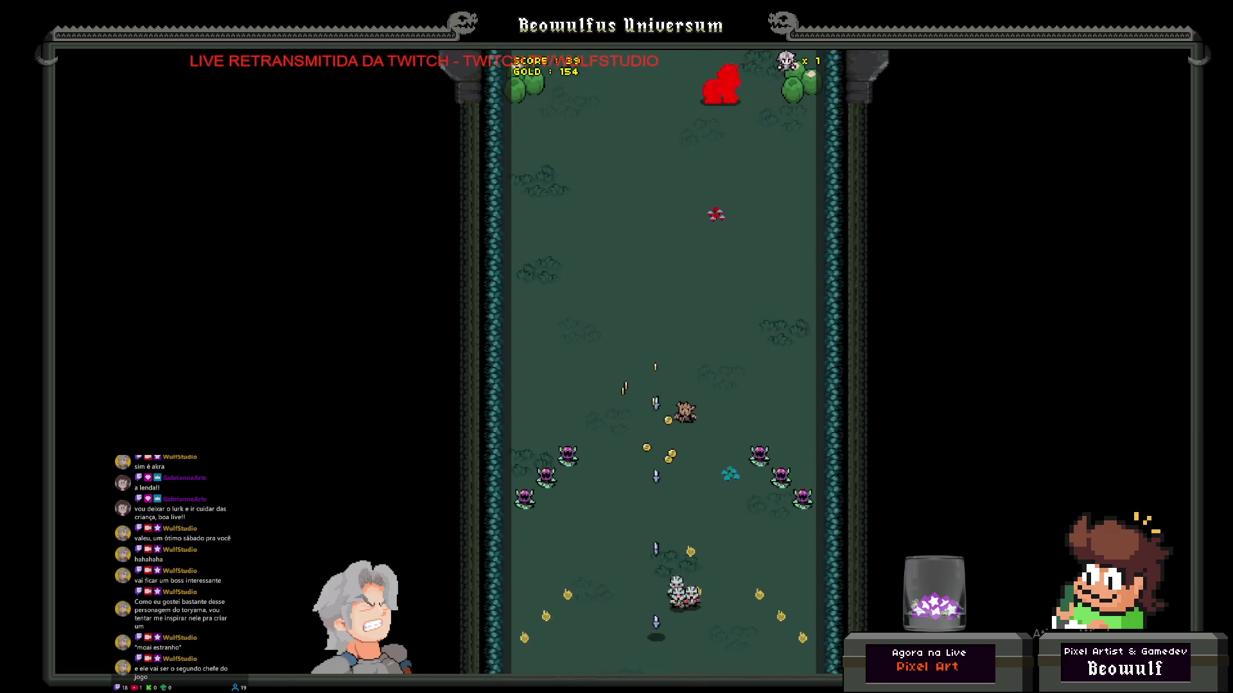
key(Down)
key(Left)
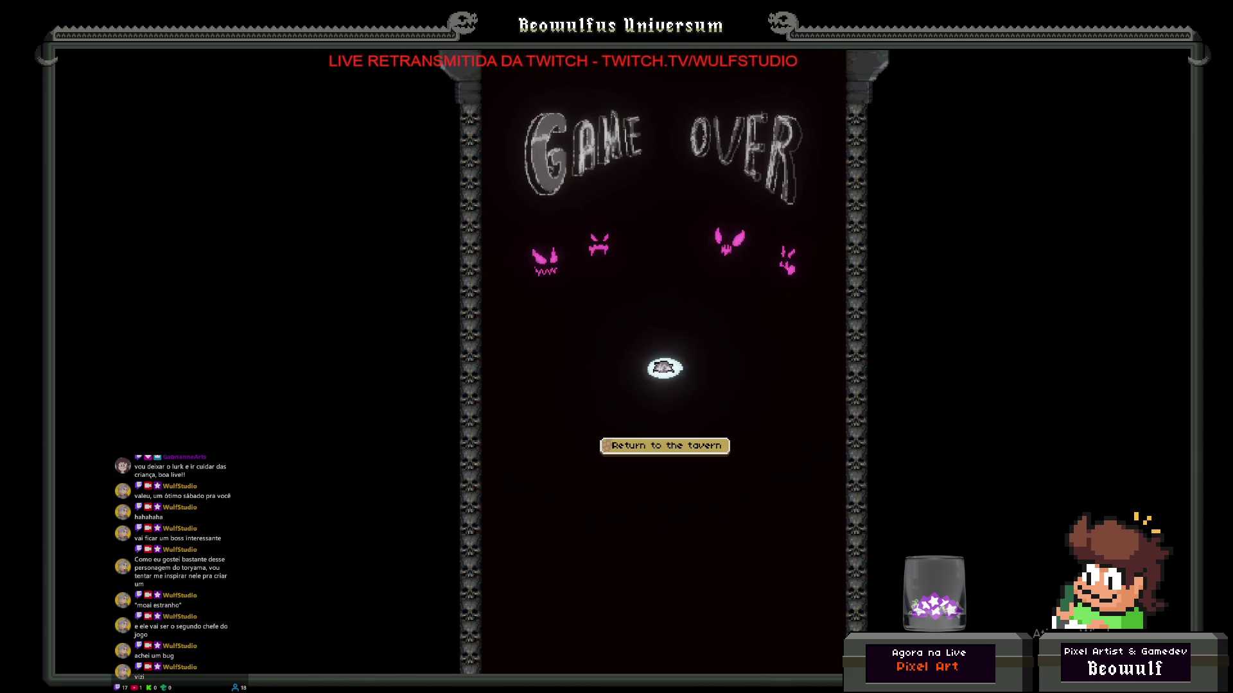
Step: Return to the tavern after Game Over and talk to the bartender at the bar
click(616, 446)
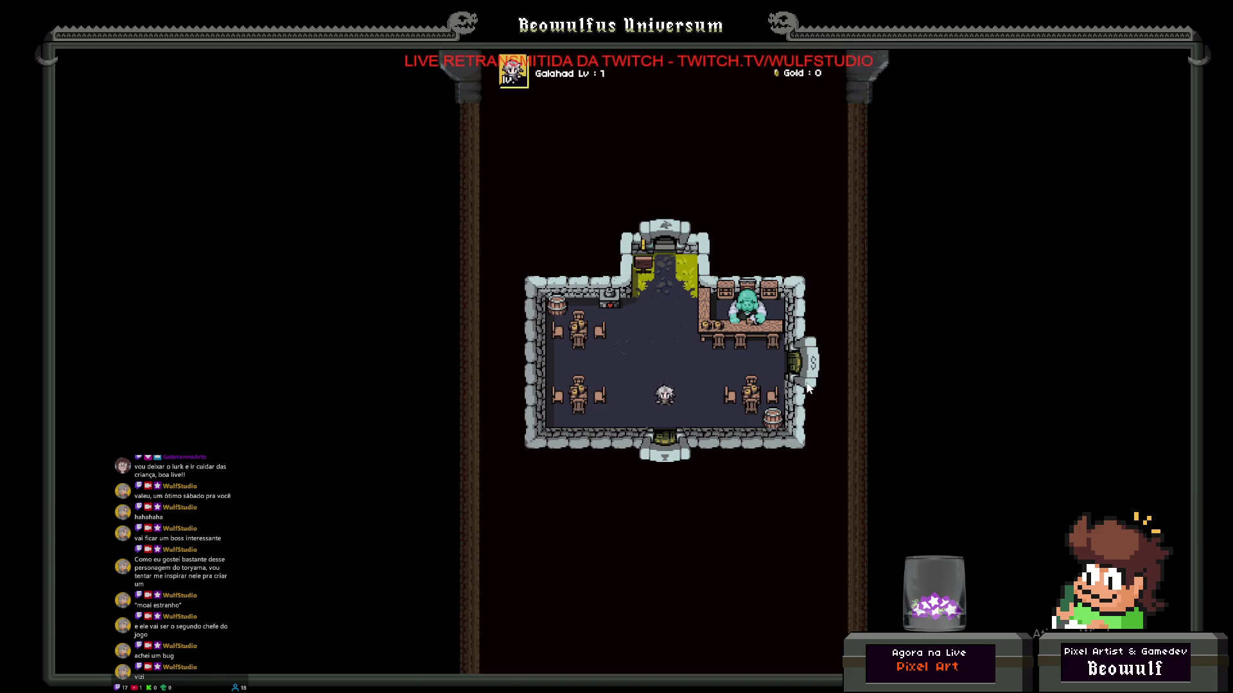
key(w)
key(s)
key(w)
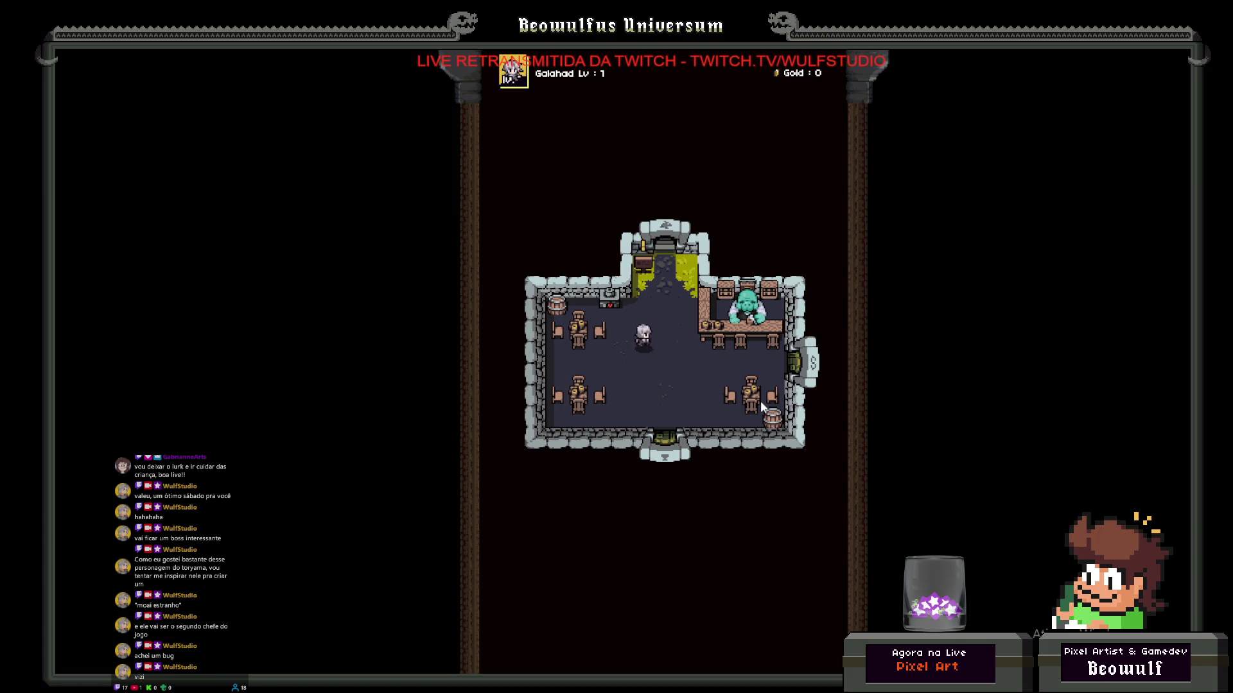
key(s)
key(d)
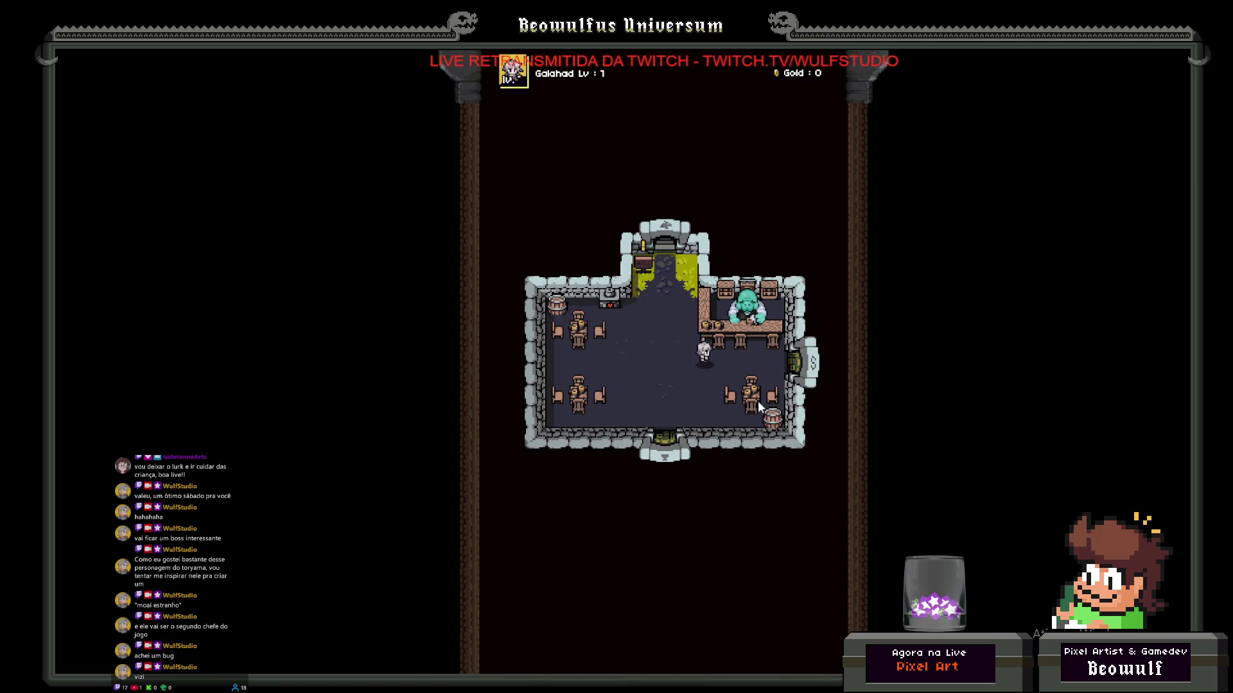
key(w)
key(e)
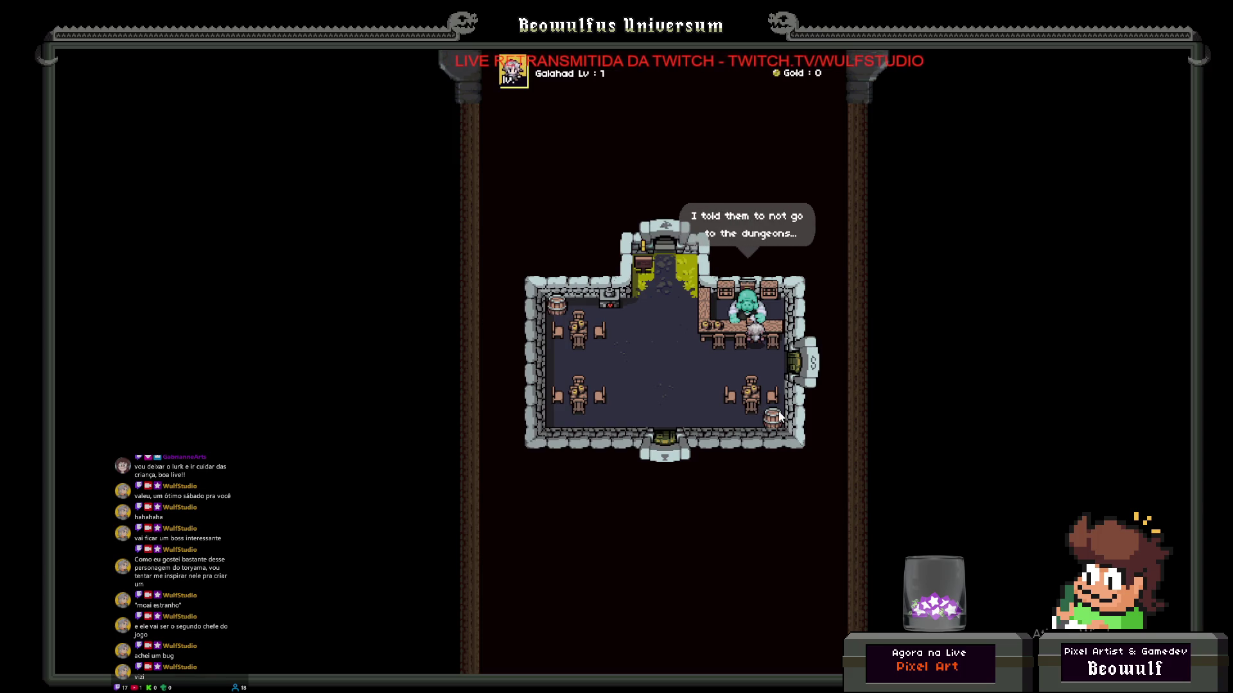
key(s)
Step: Walk the hero through the east door into the item shop
key(a)
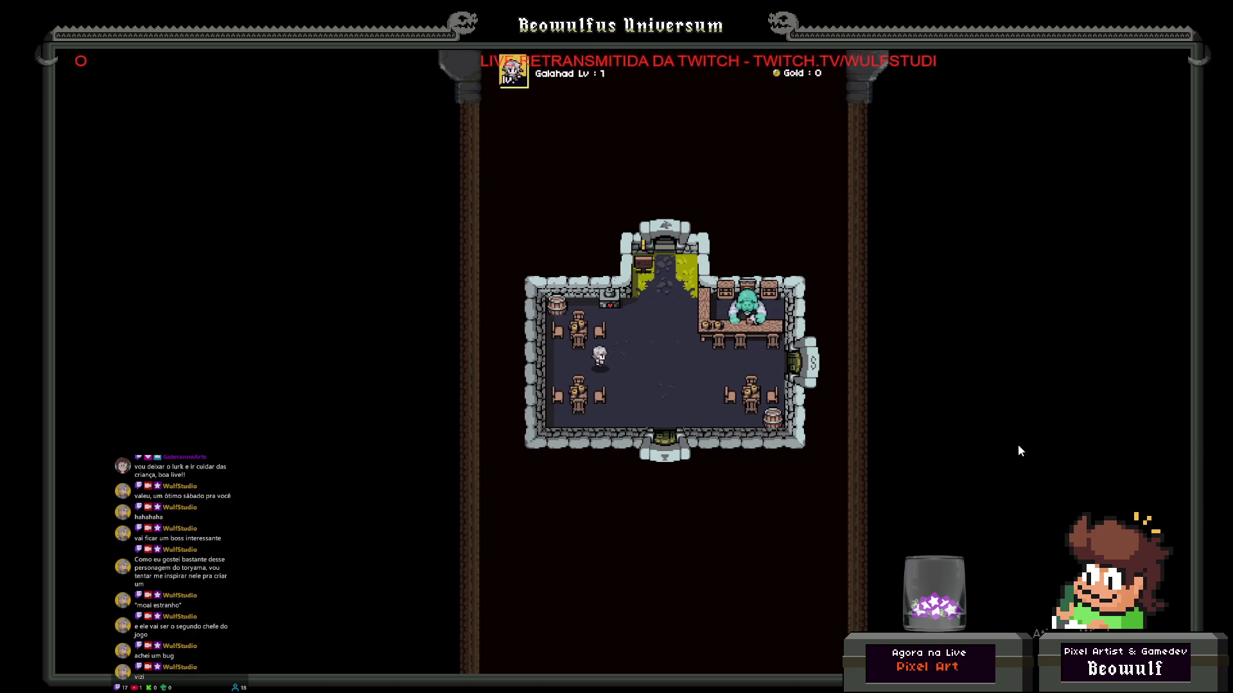
key(d)
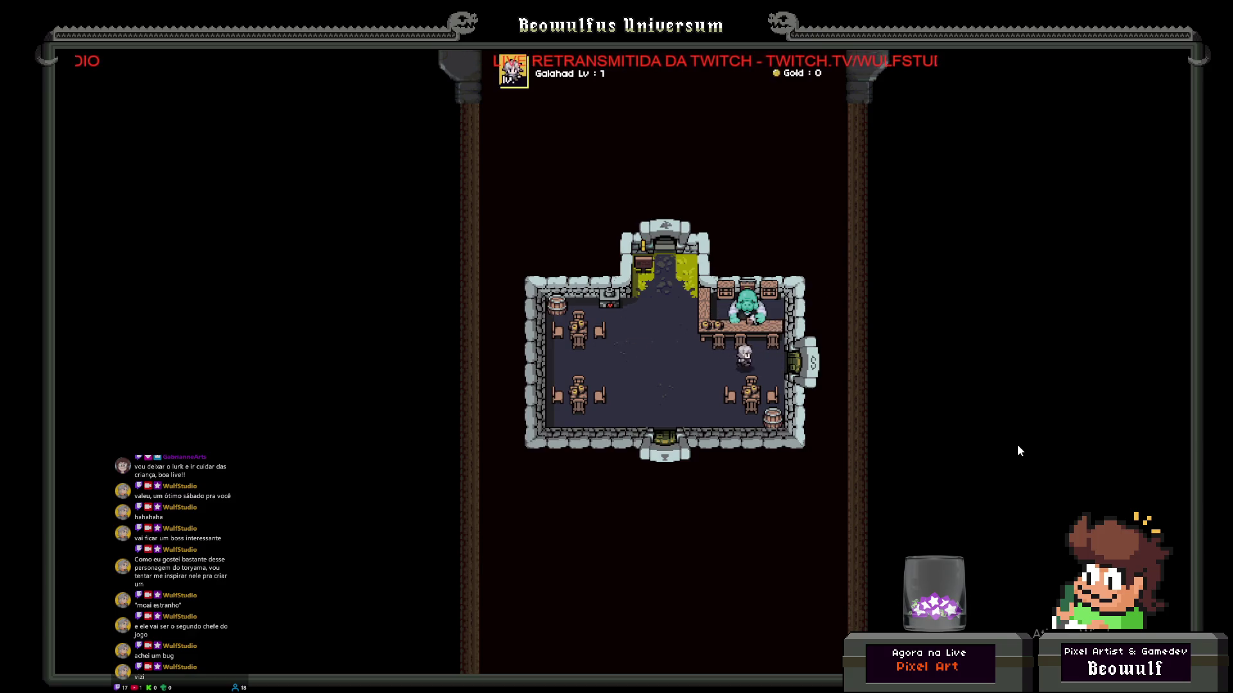
key(d)
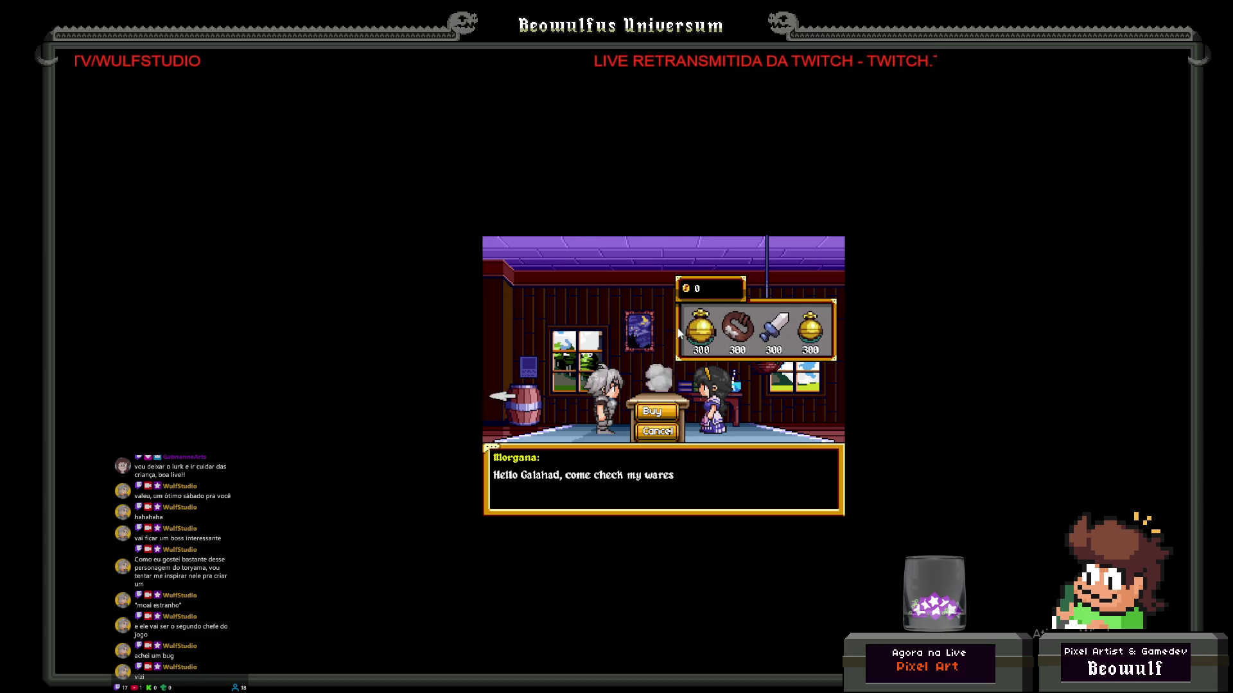
Step: Walk the hero left to the barrel exit arrow and back into the tavern
click(491, 398)
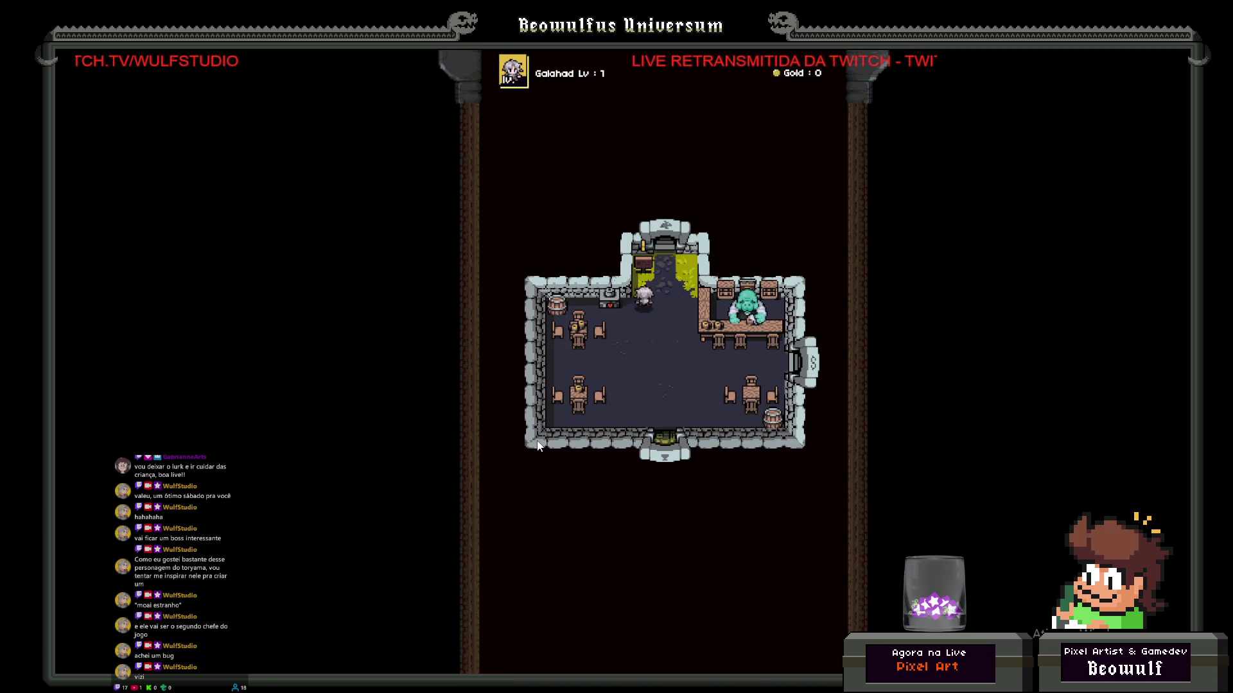
click(670, 533)
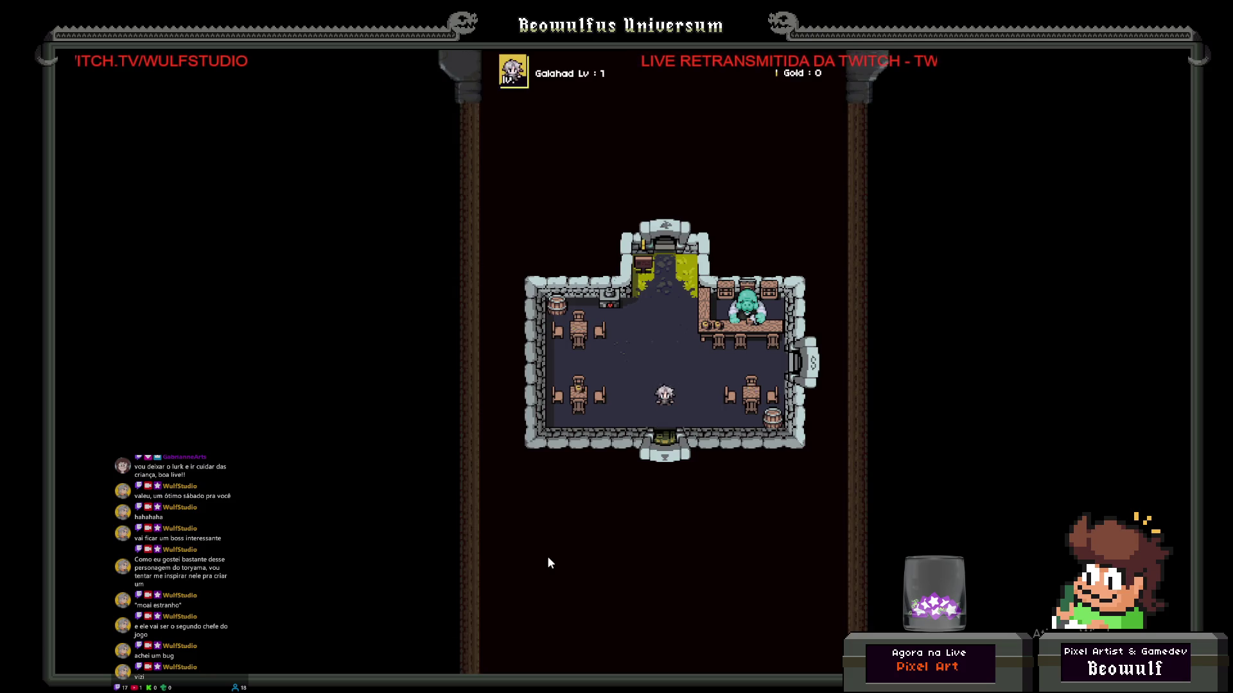
key(Right)
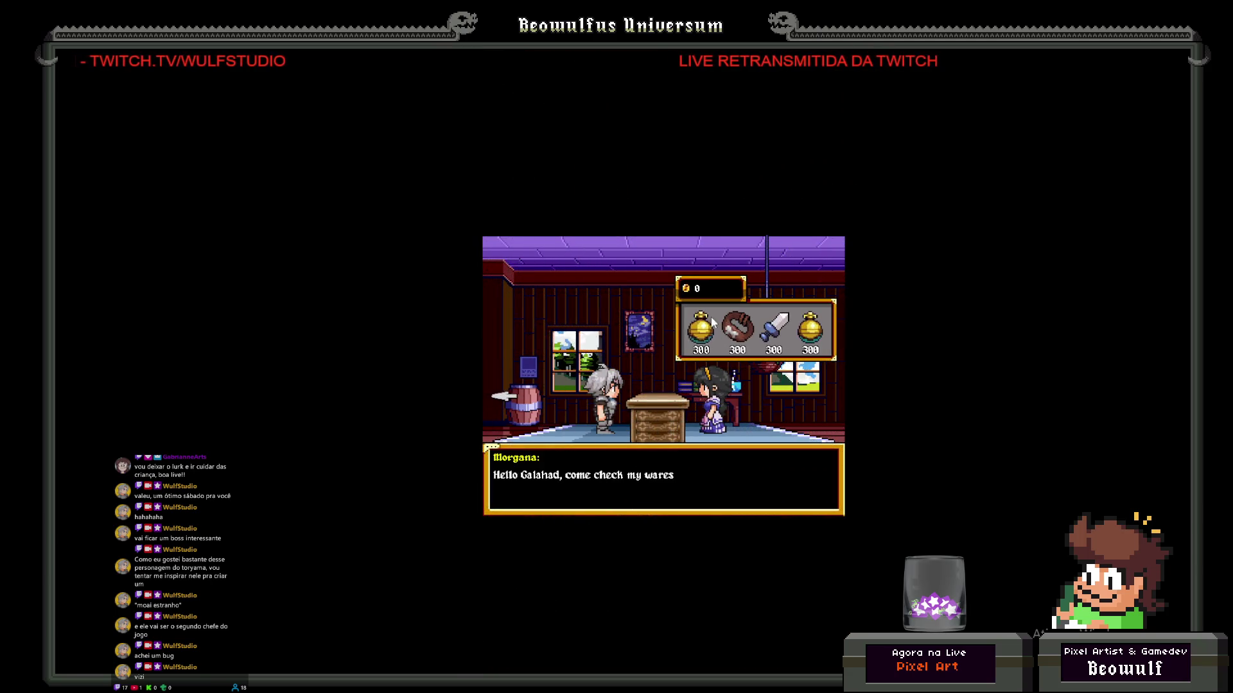
Step: Try buying the golden potion, leave the shop, and walk Galahad around the tavern floor
click(657, 381)
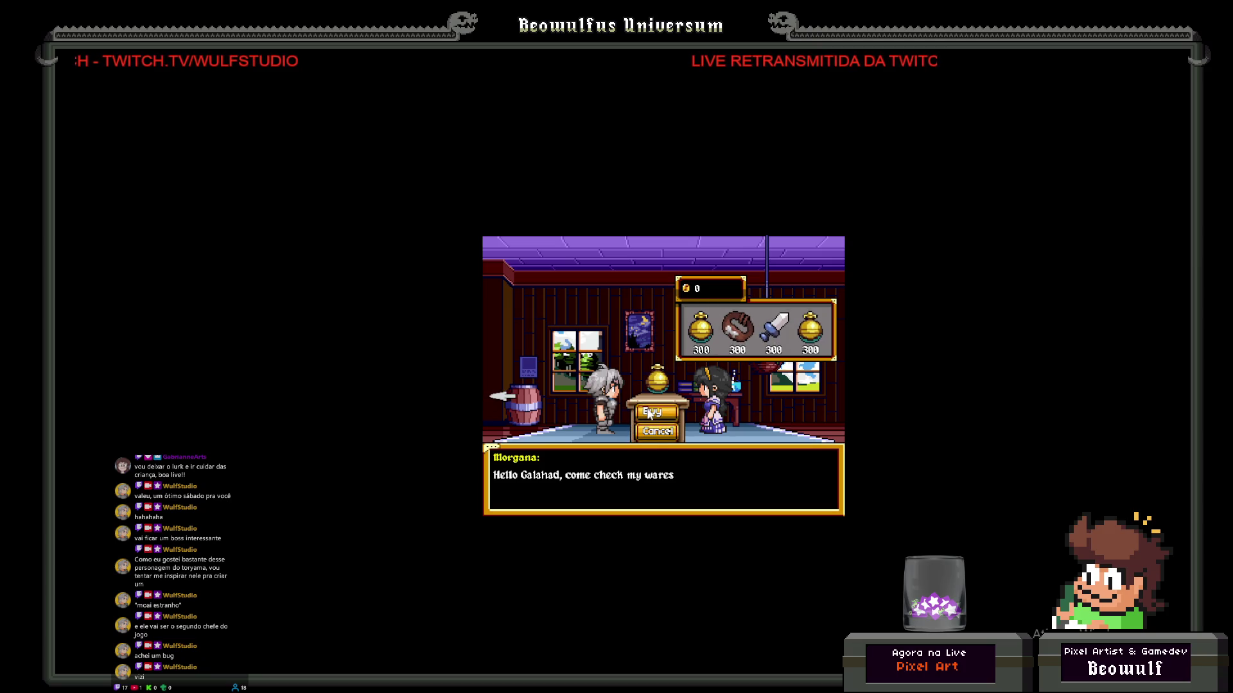
key(Left)
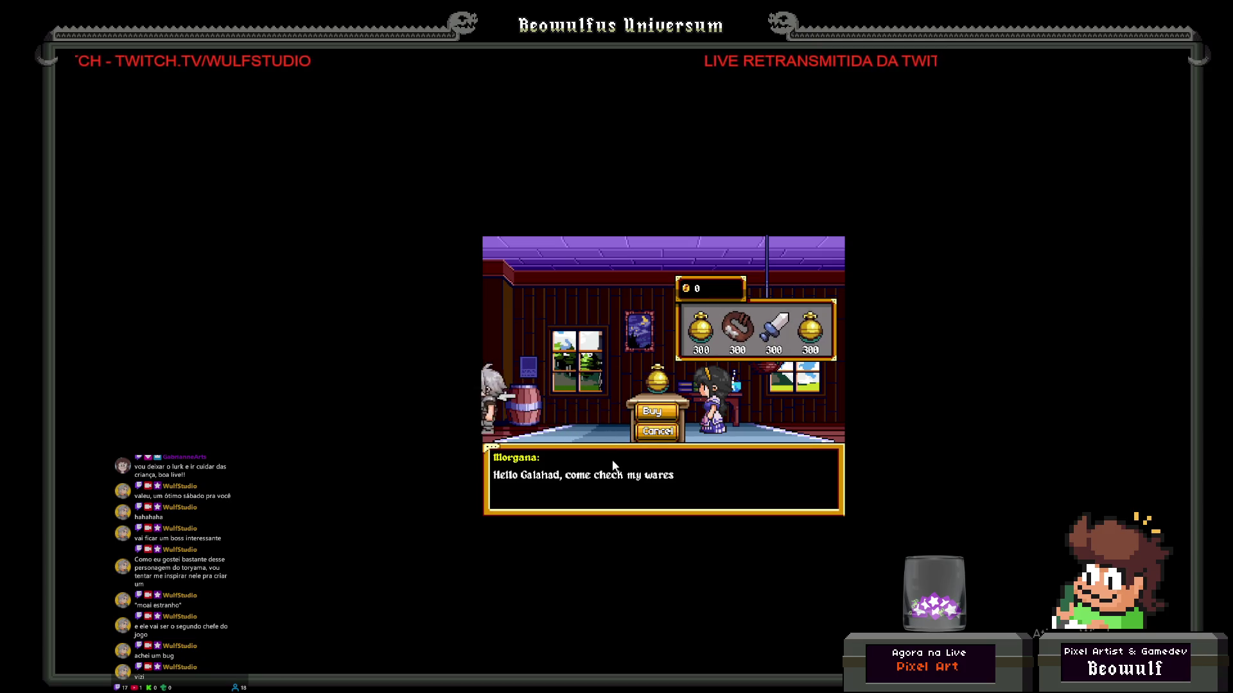
key(Left)
key(Up)
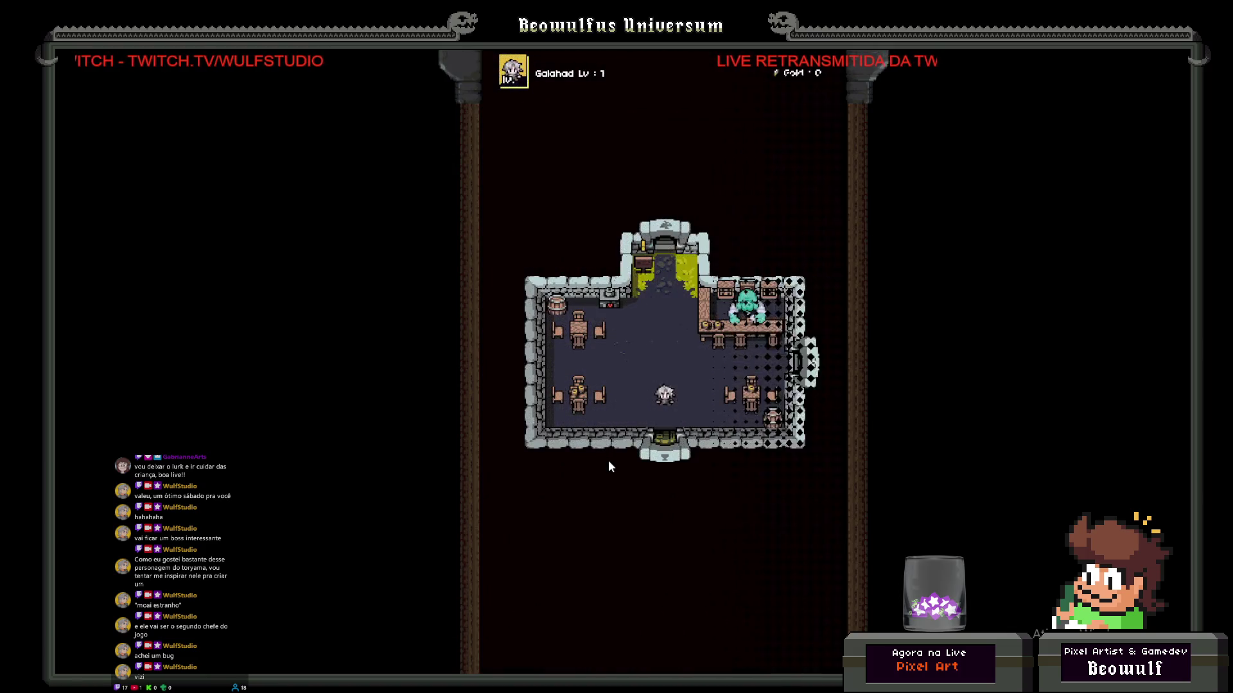
Step: Walk Galahad toward the tavern's bottom exit
key(Up)
key(Left)
key(Right)
key(Down)
key(Left)
key(Up)
key(Right)
key(Down)
key(Left)
key(Right)
Step: Walk Galahad back to the room centre, then leave the full-screen game
key(Up)
key(Left)
key(Right)
key(Up)
key(Up)
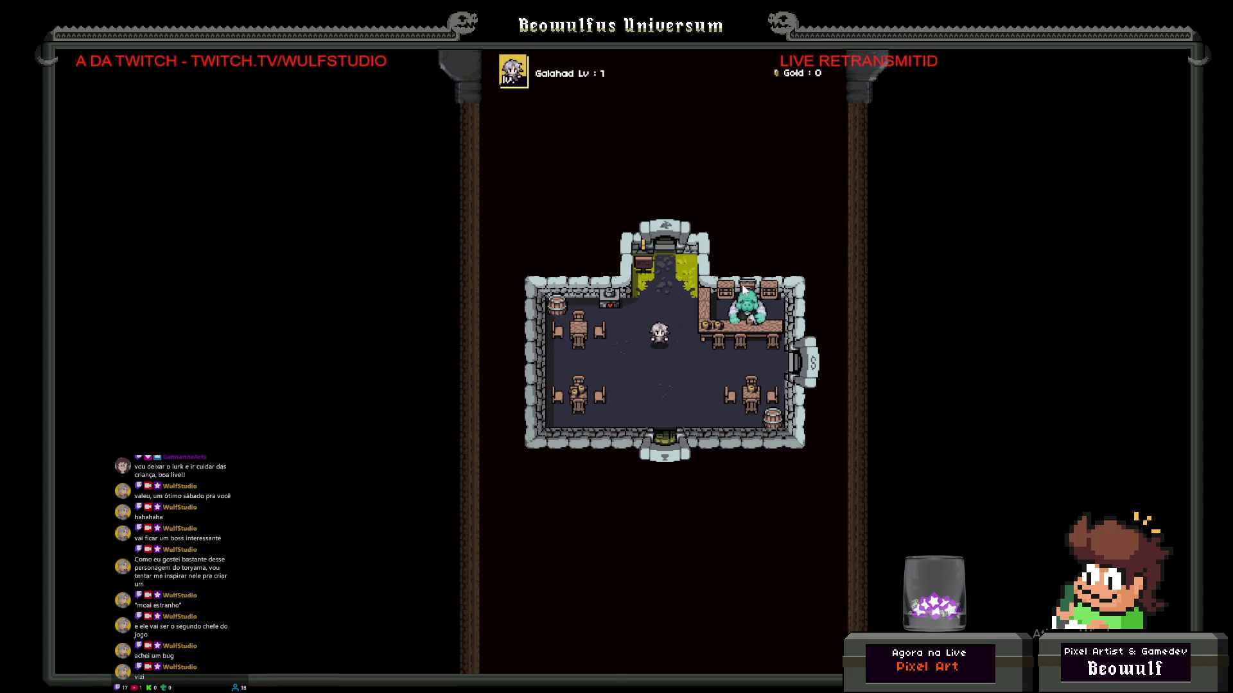
key(alt+Tab)
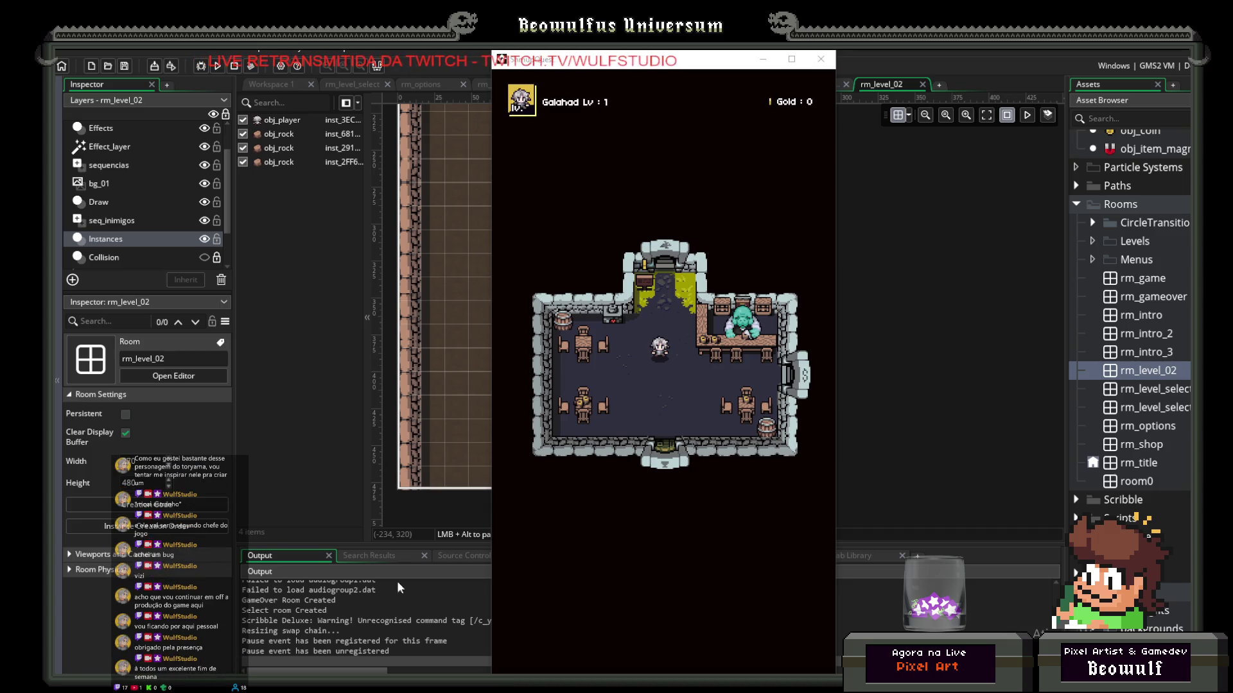
Step: Return from the GameMaker game build to the spr_bg_scroll boss-face sketch in Aseprite
mouse_move(161, 690)
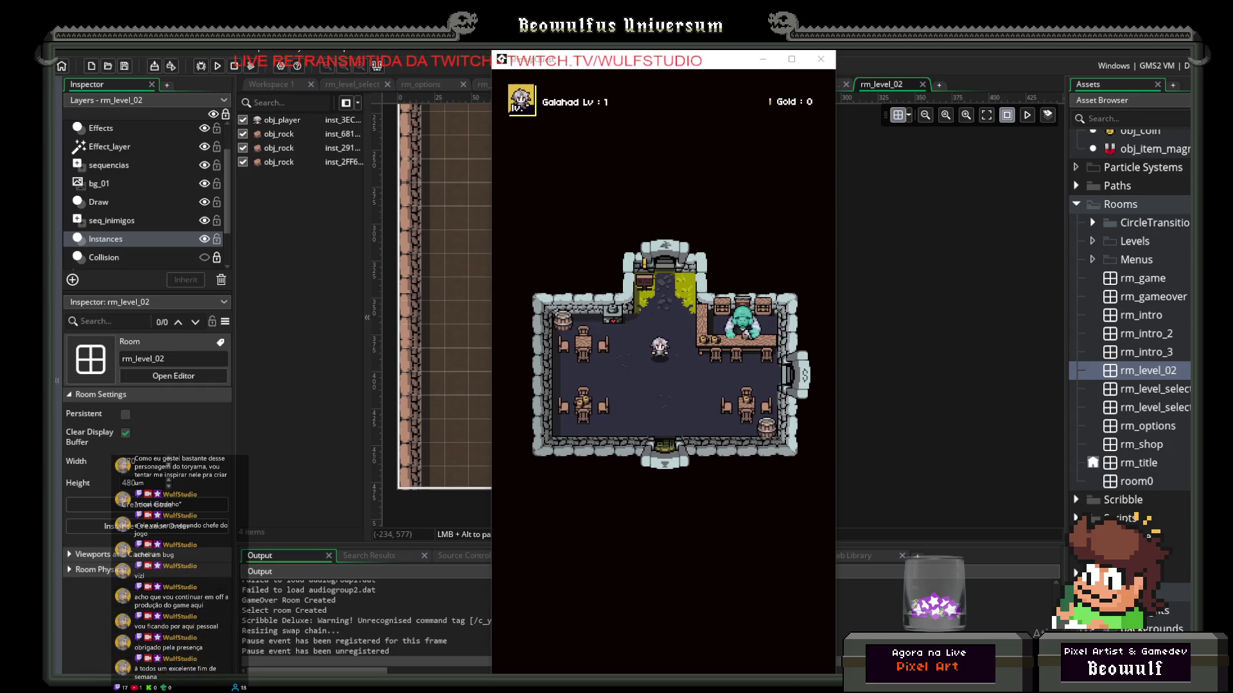
key(alt+Tab)
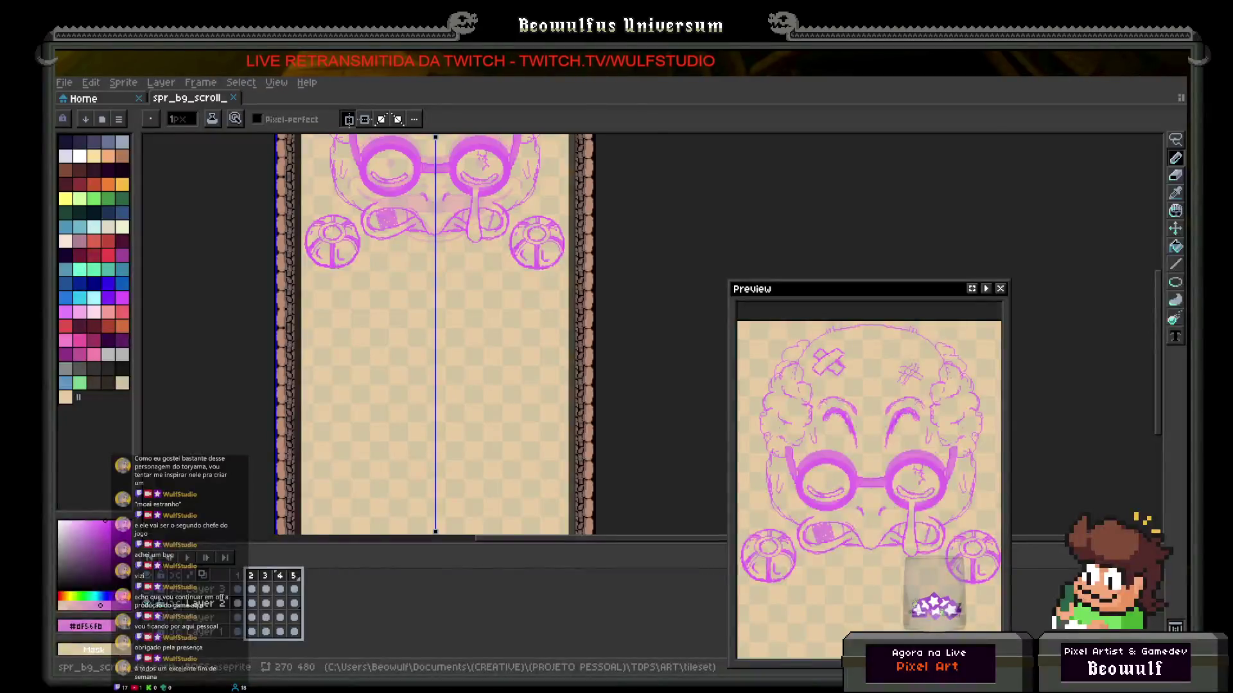